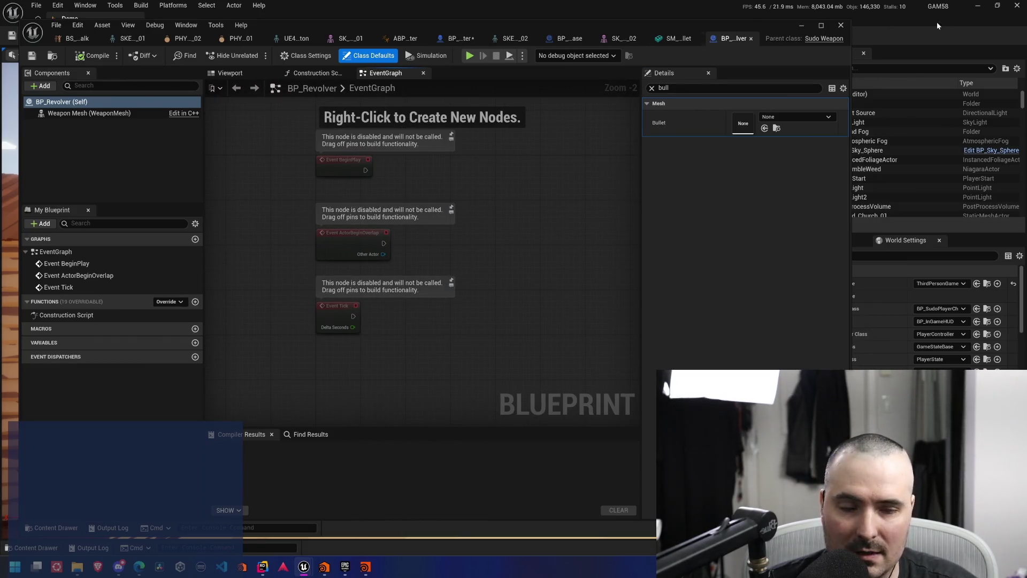
- Close the BP_Revolver blueprint, save the two pending assets, and return to Rider
{"action": "left_click", "coordinate": [1019, 5]}
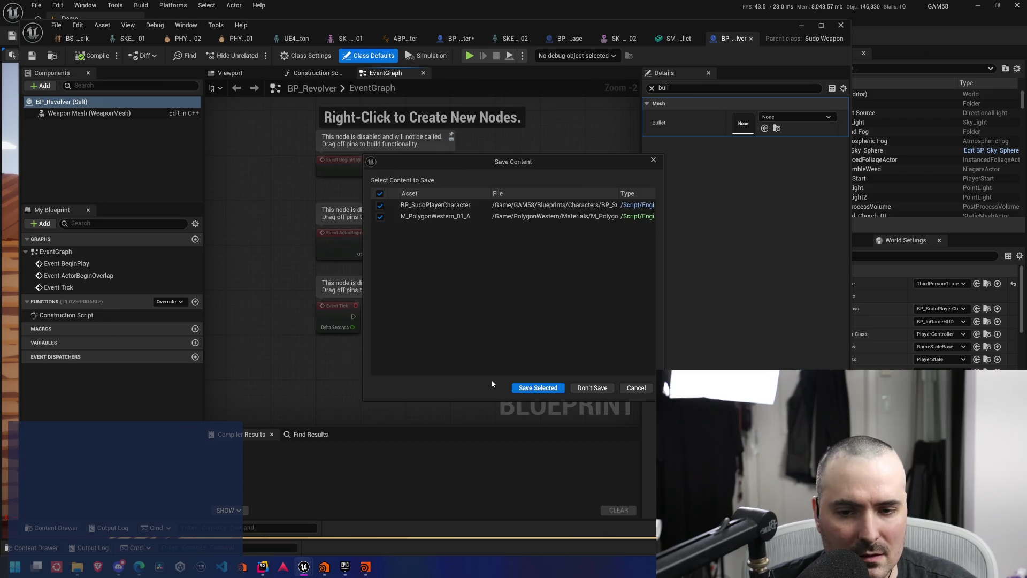
{"action": "left_click", "coordinate": [531, 387]}
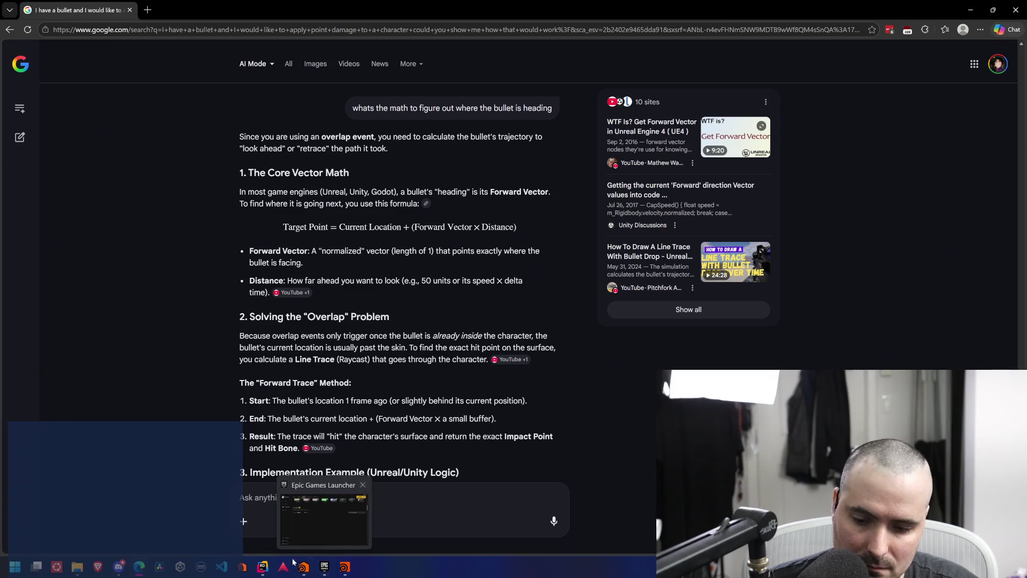
{"action": "left_click", "coordinate": [263, 570]}
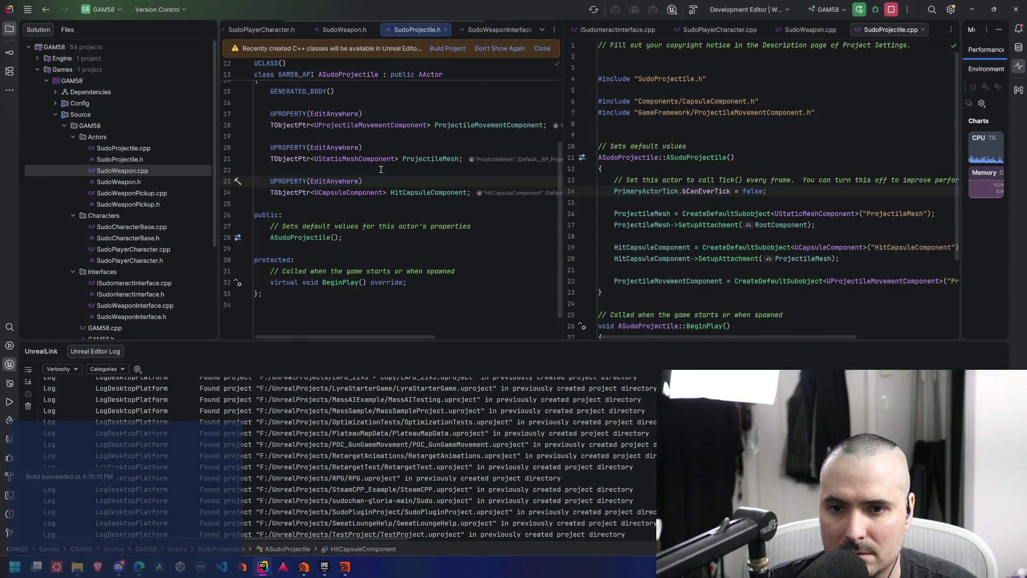
- Inspect the ProjectileMesh property and its UStaticMeshComponent type in SudoProjectile.h
{"action": "scroll", "coordinate": [379, 189], "scroll_direction": "up", "scroll_amount": 4}
{"action": "scroll", "coordinate": [396, 187], "scroll_direction": "down", "scroll_amount": 1}
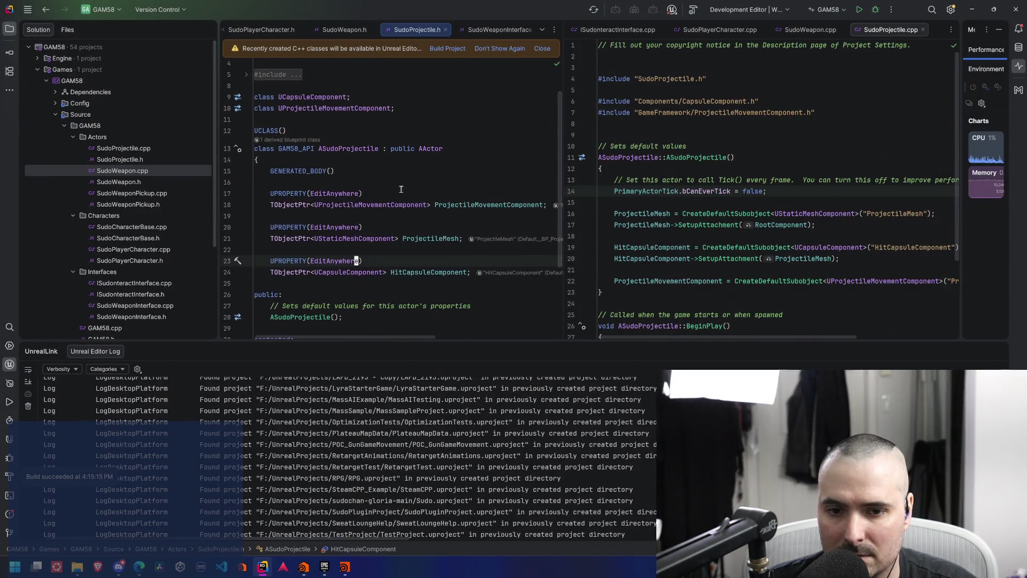
{"action": "left_click", "coordinate": [427, 239]}
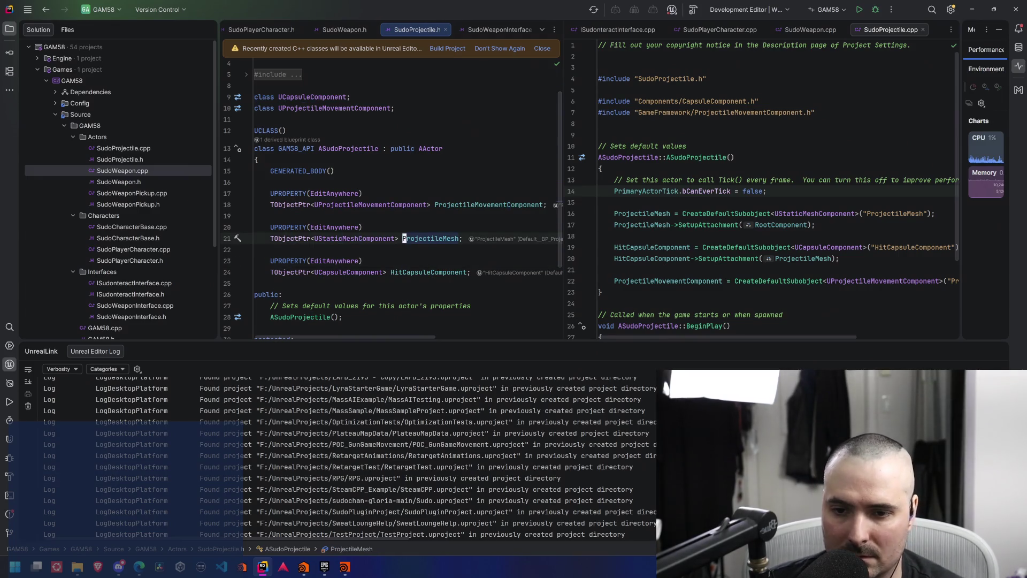
{"action": "left_click", "coordinate": [315, 238]}
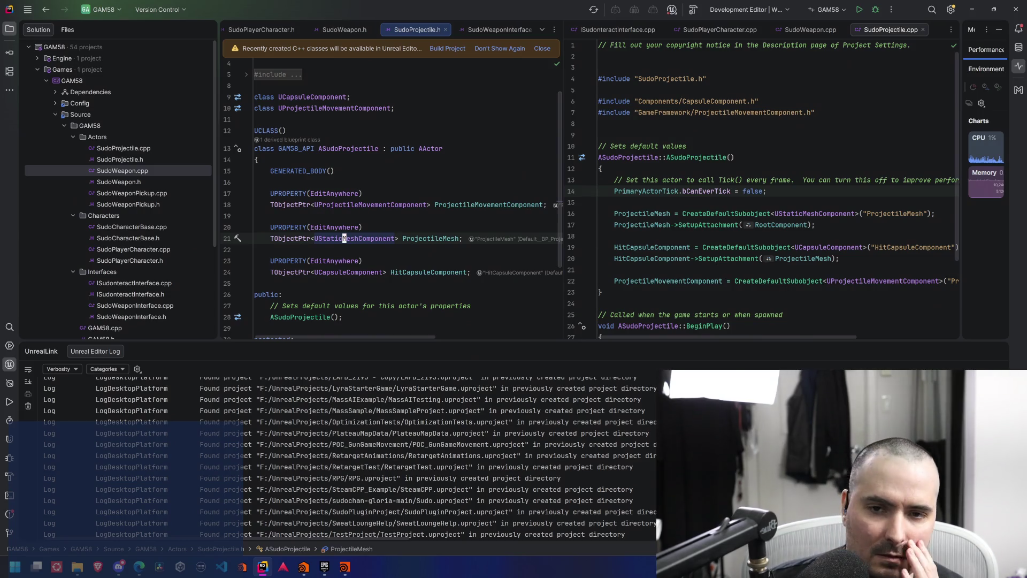
- In SudoWeapon.h, inspect the WeaponMesh property, UStaticMesh declaration and SudoWeapon constructor
{"action": "left_click", "coordinate": [353, 25]}
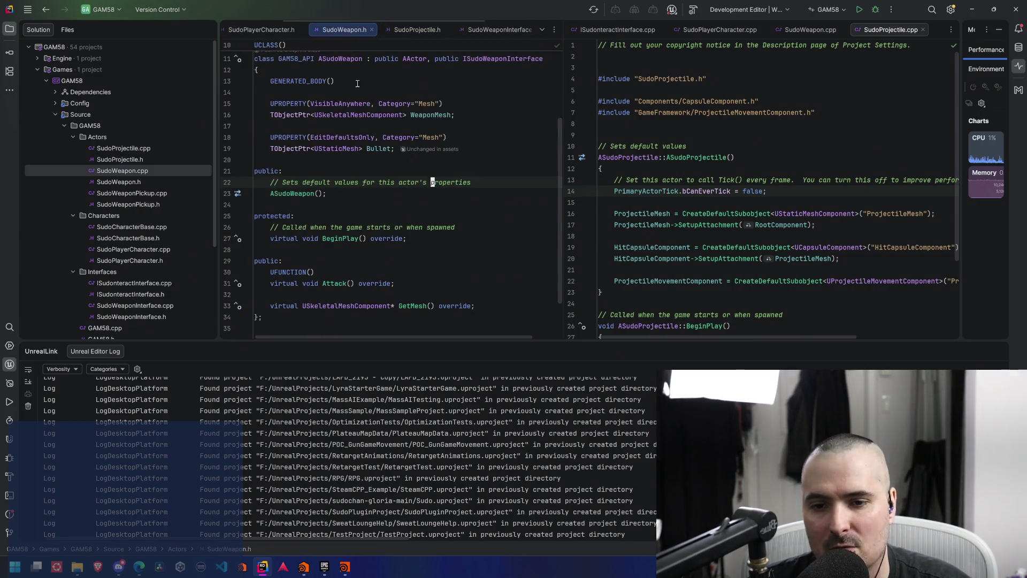
{"action": "scroll", "coordinate": [432, 216], "scroll_direction": "up", "scroll_amount": 3}
{"action": "left_click", "coordinate": [432, 216]}
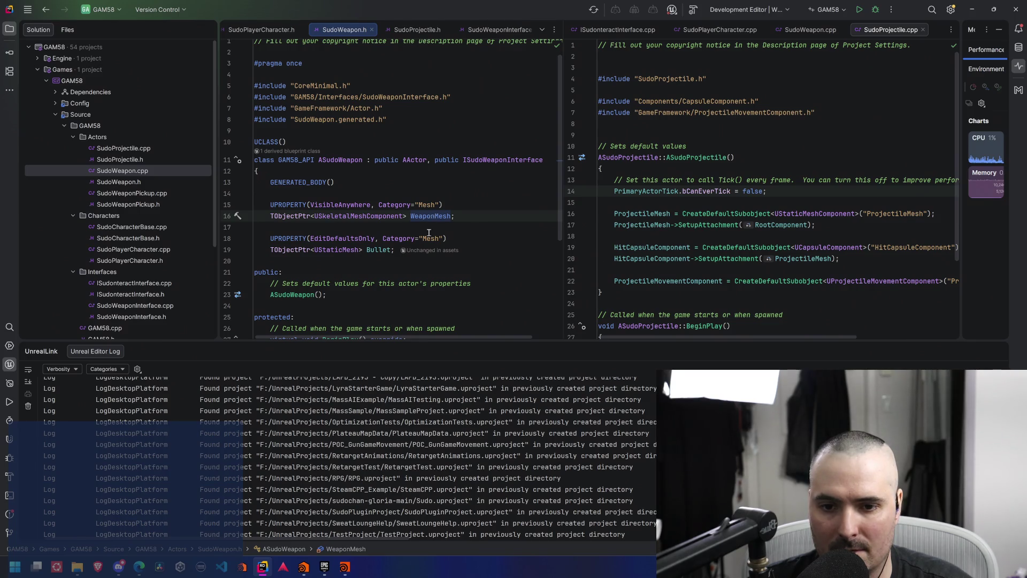
{"action": "left_click", "coordinate": [333, 251], "text": "ctrl"}
{"action": "middle_click", "coordinate": [406, 30]}
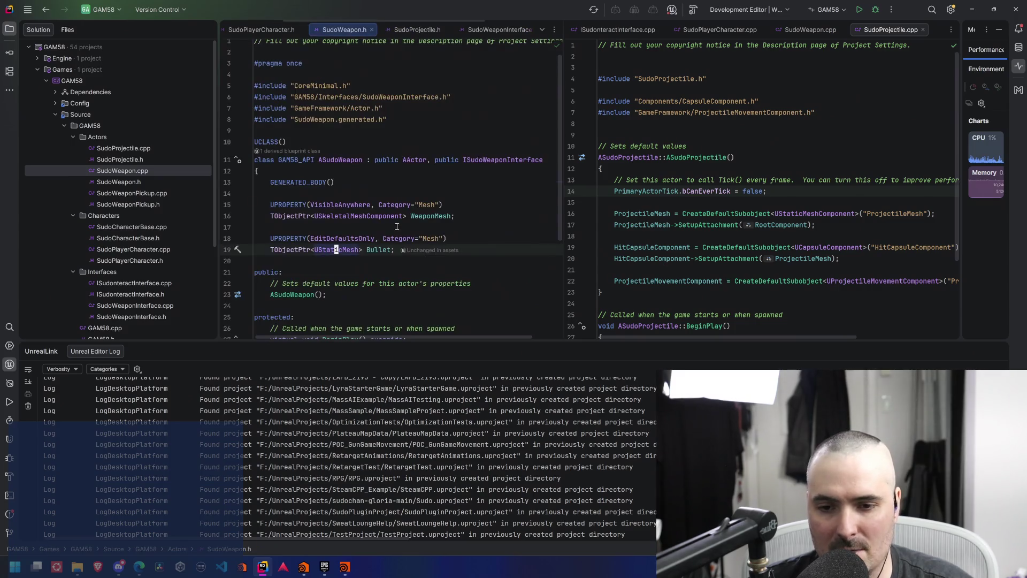
{"action": "left_click", "coordinate": [298, 295], "text": "ctrl"}
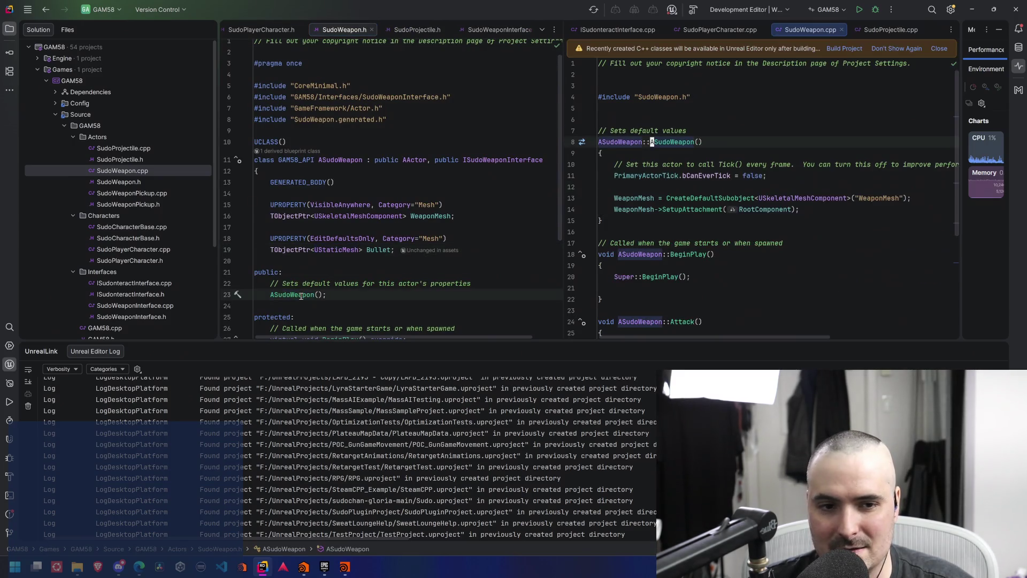
- Retype Bullet as TObjectPtr<ASudoProjectile> and add a forward declaration of ASudoProjectile
{"action": "key", "text": "ctrl+alt+Left"}
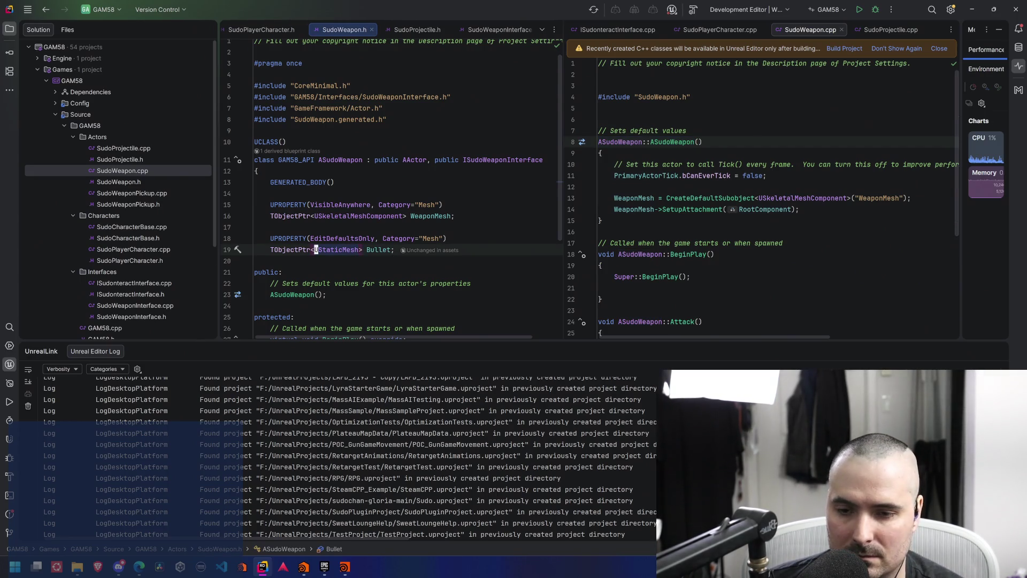
{"action": "key", "text": "ctrl+Delete"}
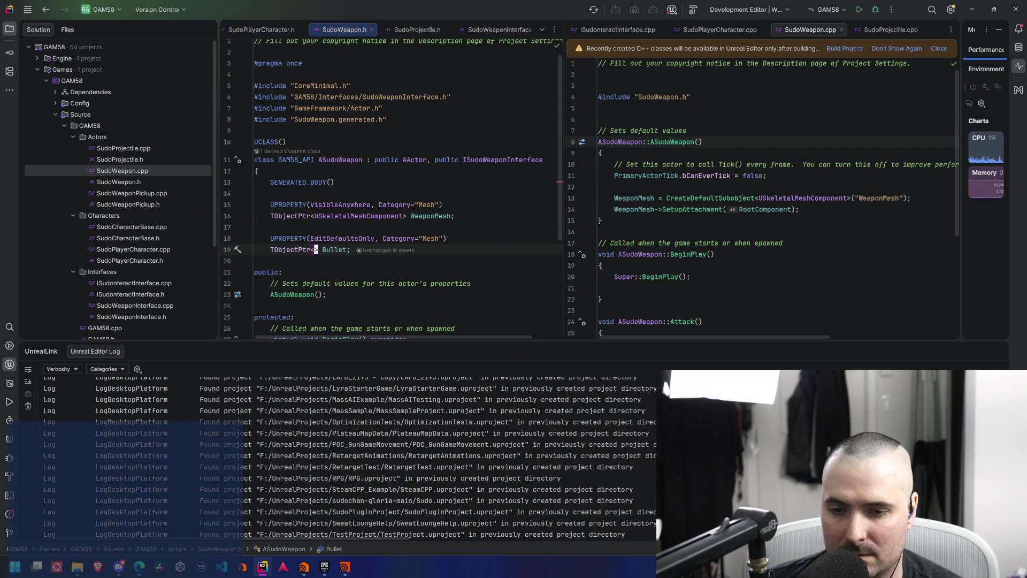
{"action": "type", "text": "AActor"}
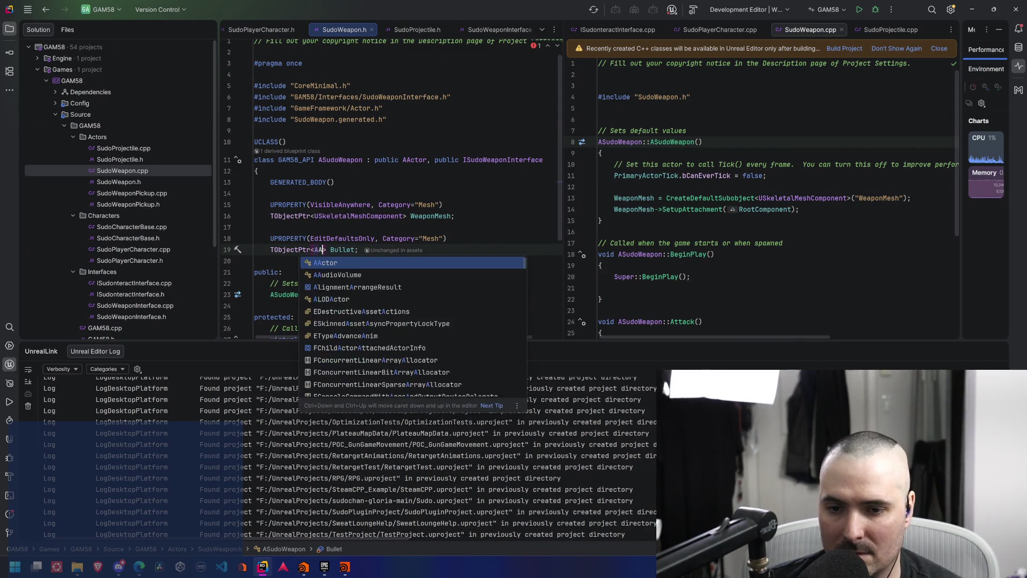
{"action": "key", "text": "BackSpace"}
{"action": "key", "text": "BackSpace"}
{"action": "key", "text": "BackSpace"}
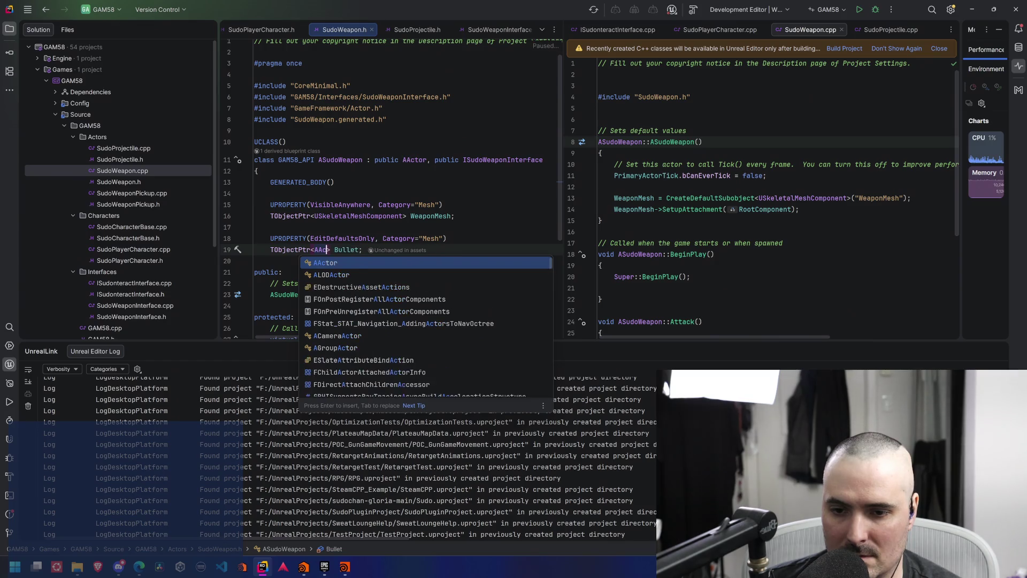
{"action": "type", "text": "SudoP"}
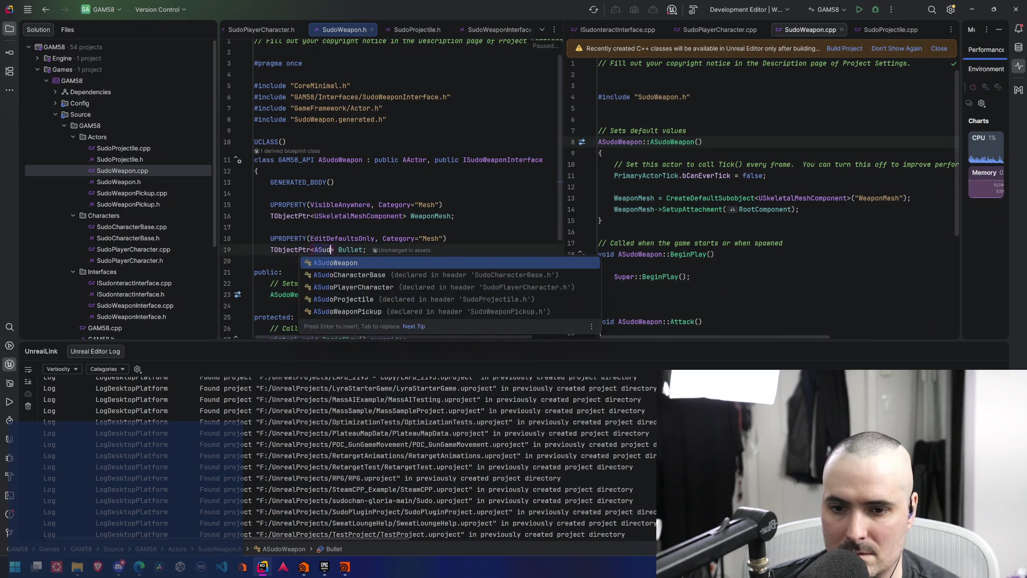
{"action": "type", "text": "r"}
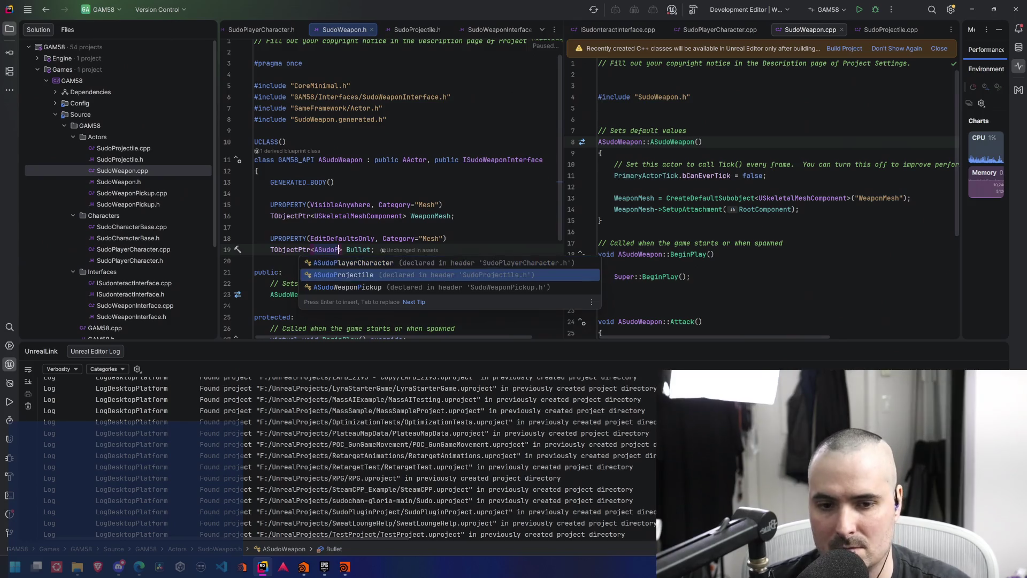
{"action": "key", "text": "Return"}
{"action": "key", "text": "alt+Return"}
{"action": "key", "text": "Down"}
{"action": "key", "text": "Return"}
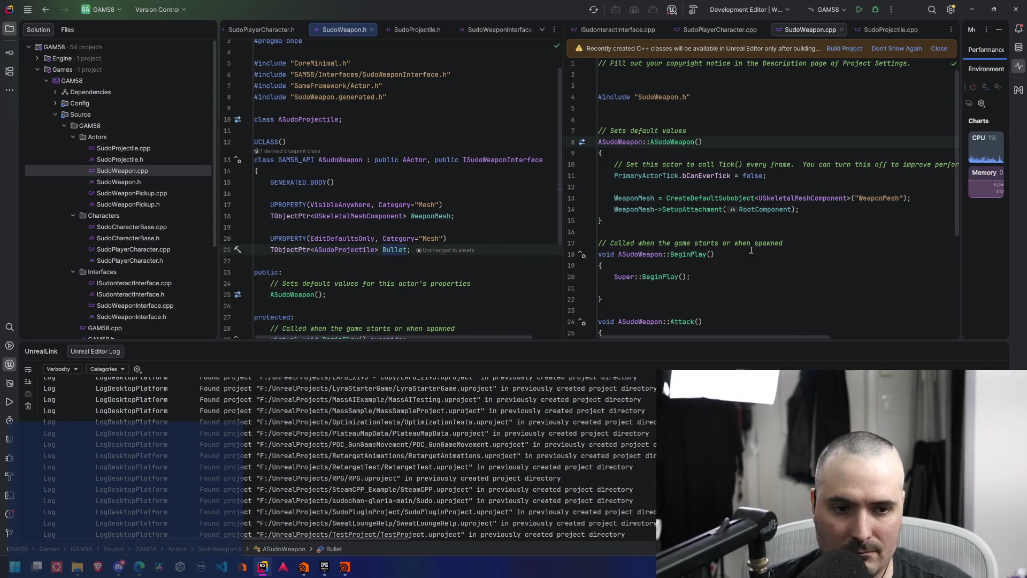
- Uncomment the SpawnActor line in Attack() in SudoWeapon.cpp
{"action": "left_click", "coordinate": [687, 210]}
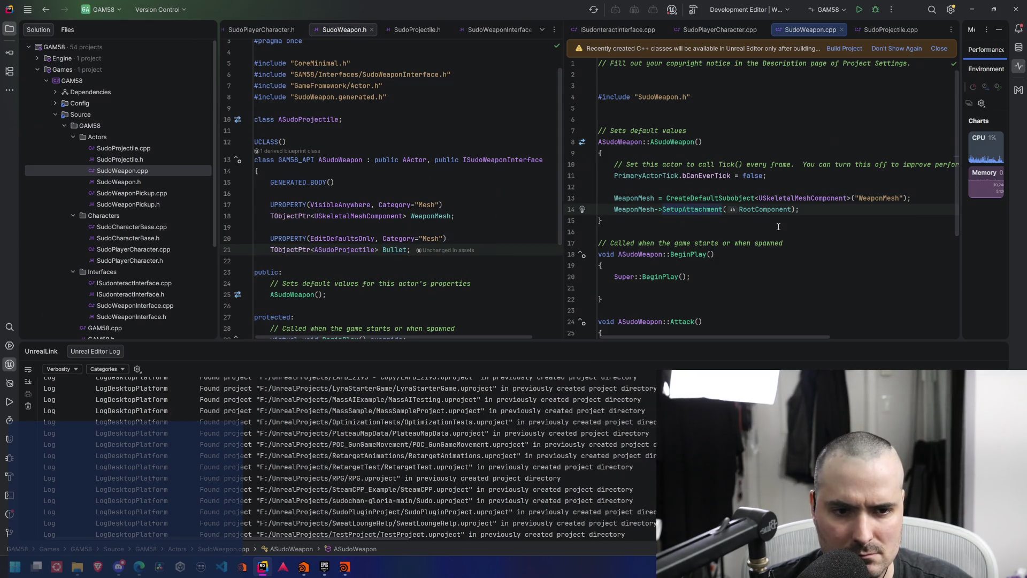
{"action": "left_click", "coordinate": [633, 209]}
{"action": "scroll", "coordinate": [712, 254], "scroll_direction": "down", "scroll_amount": 4}
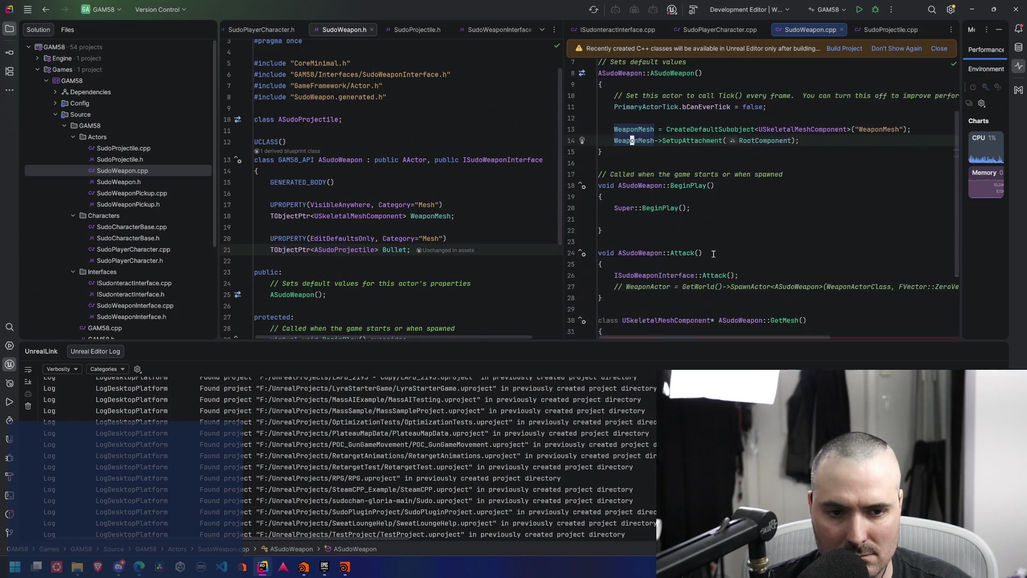
{"action": "triple_click", "coordinate": [626, 226]}
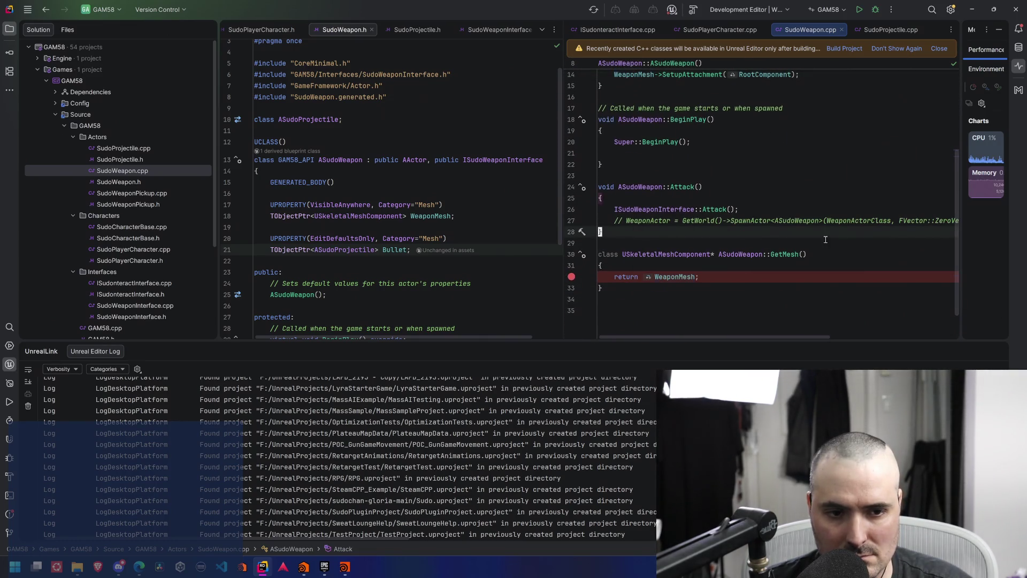
{"action": "left_click", "coordinate": [600, 221]}
{"action": "key", "text": "ctrl+slash"}
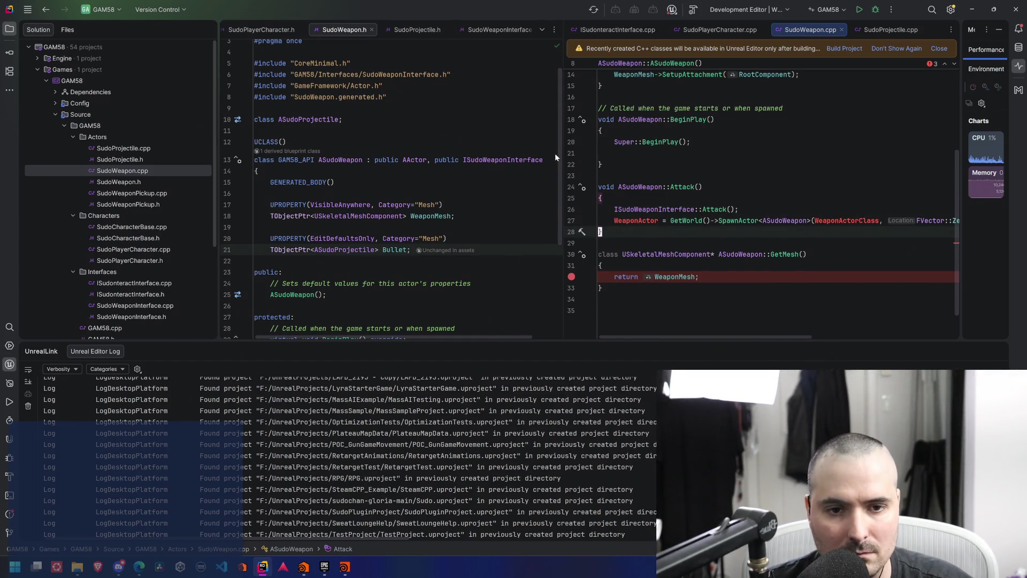
- Widen the code pane, narrow the file tree, and place the caret after Bullet
{"action": "left_click_drag", "start_coordinate": [554, 153], "coordinate": [520, 153]}
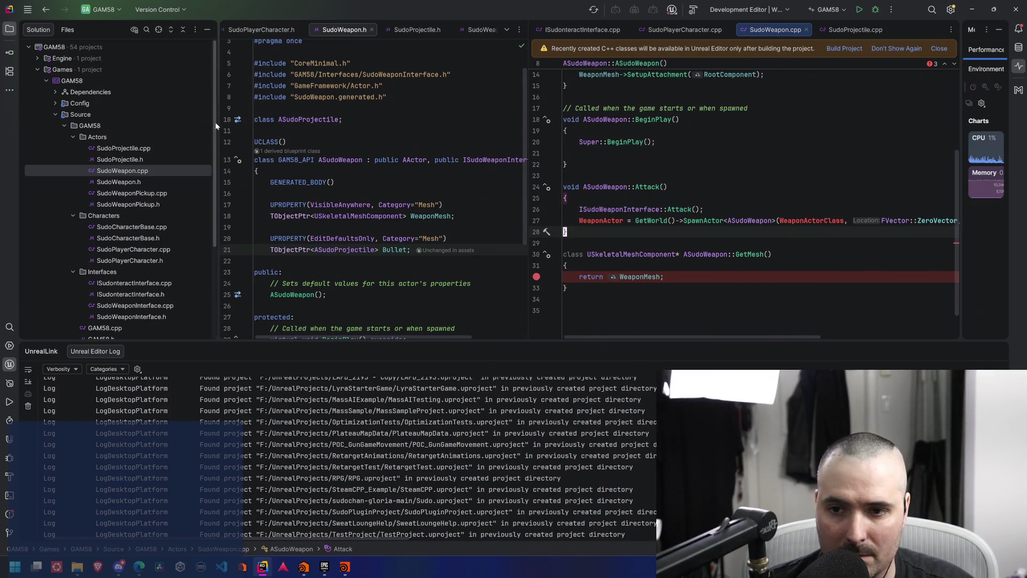
{"action": "left_click_drag", "start_coordinate": [215, 122], "coordinate": [174, 121]}
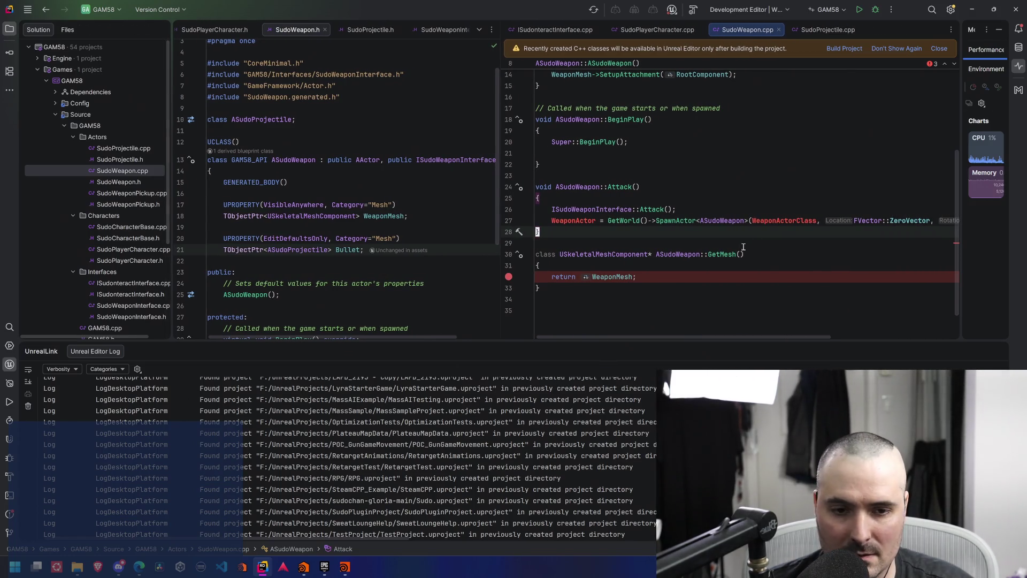
{"action": "scroll", "coordinate": [744, 246], "scroll_direction": "up", "scroll_amount": 3}
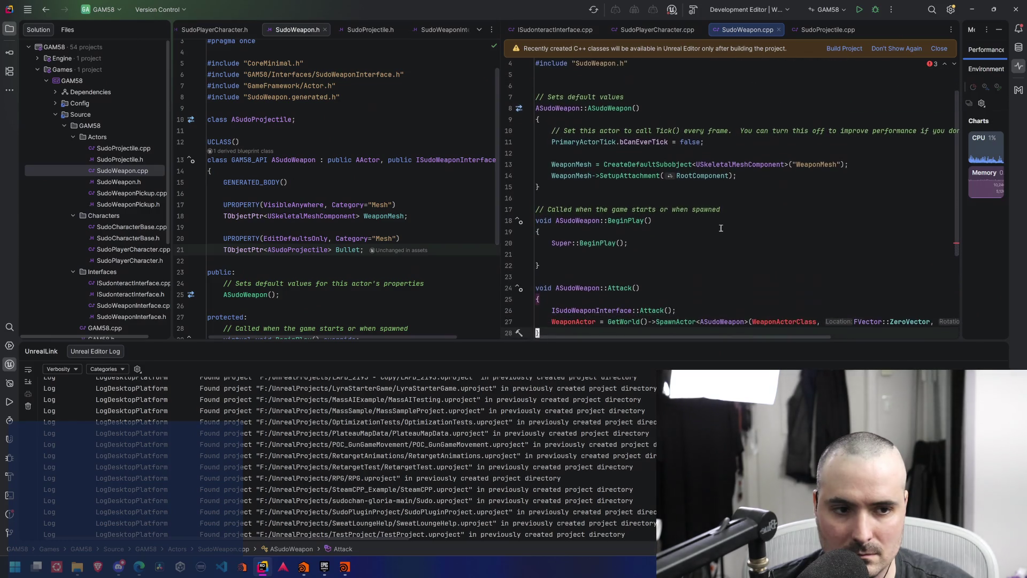
{"action": "scroll", "coordinate": [720, 228], "scroll_direction": "down", "scroll_amount": 2}
{"action": "left_click", "coordinate": [337, 250]}
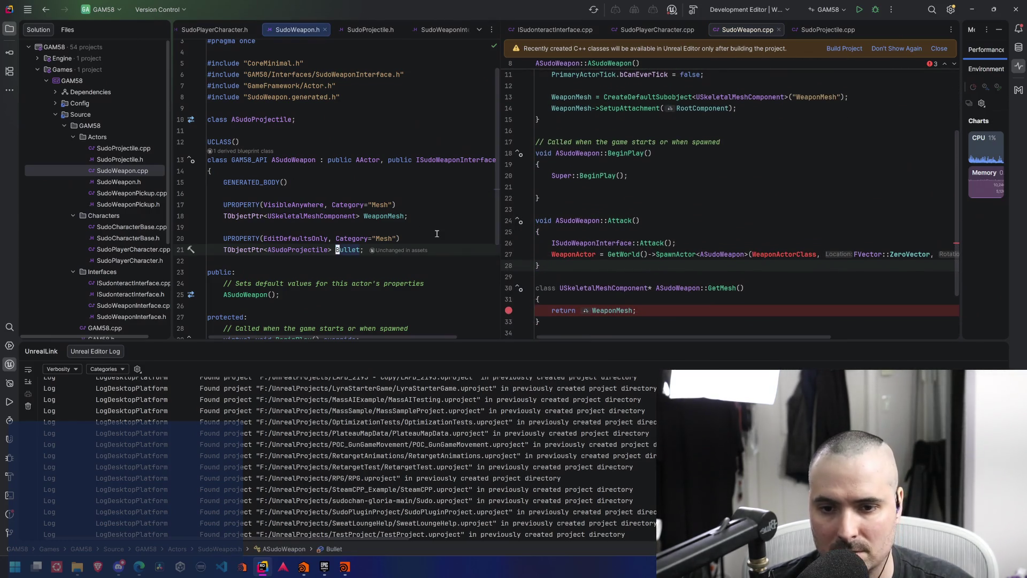
- Below Bullet, add UPROPERTY(EditDefaultsOnly, Category="Weapon")
{"action": "key", "text": "End"}
{"action": "key", "text": "Return"}
{"action": "key", "text": "Return"}
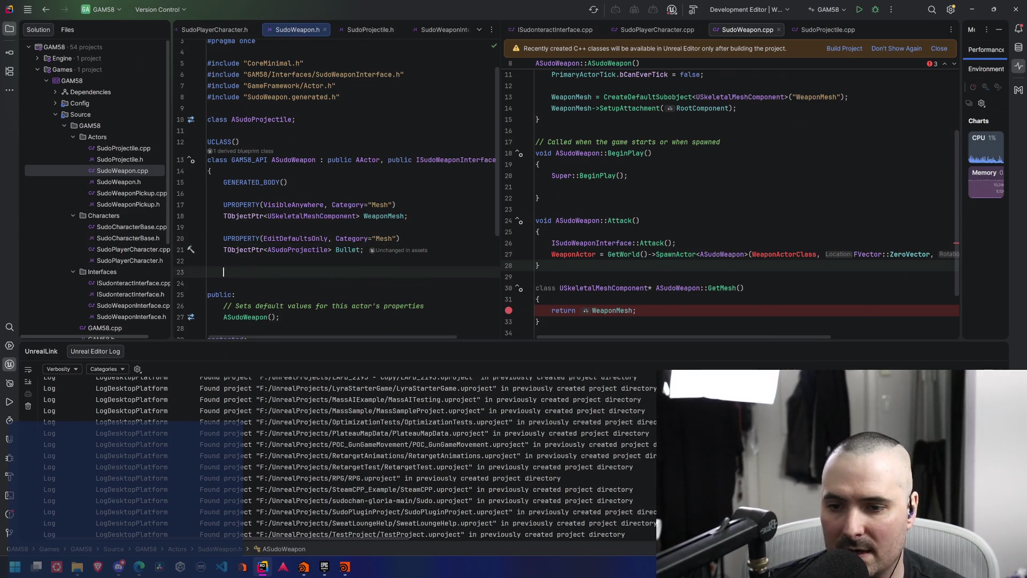
{"action": "type", "text": "UPROPE"}
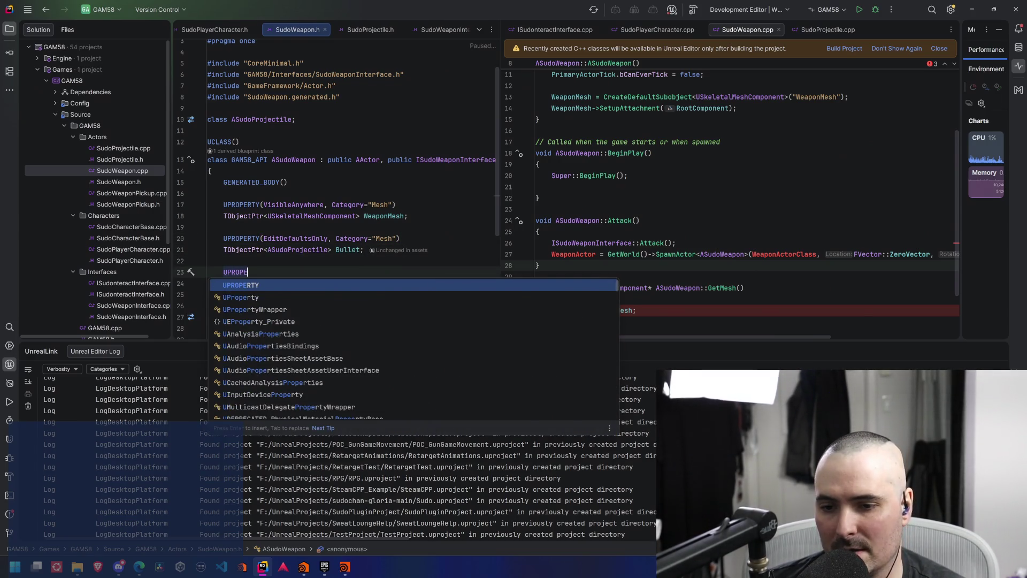
{"action": "key", "text": "Return"}
{"action": "type", "text": "(EditDe"}
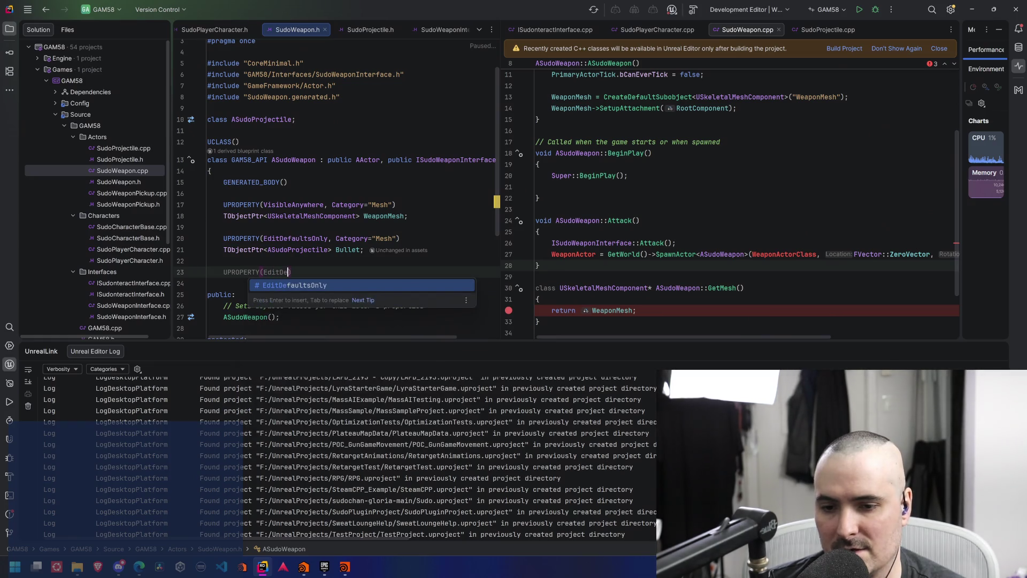
{"action": "key", "text": "Return"}
{"action": "type", "text": ", "}
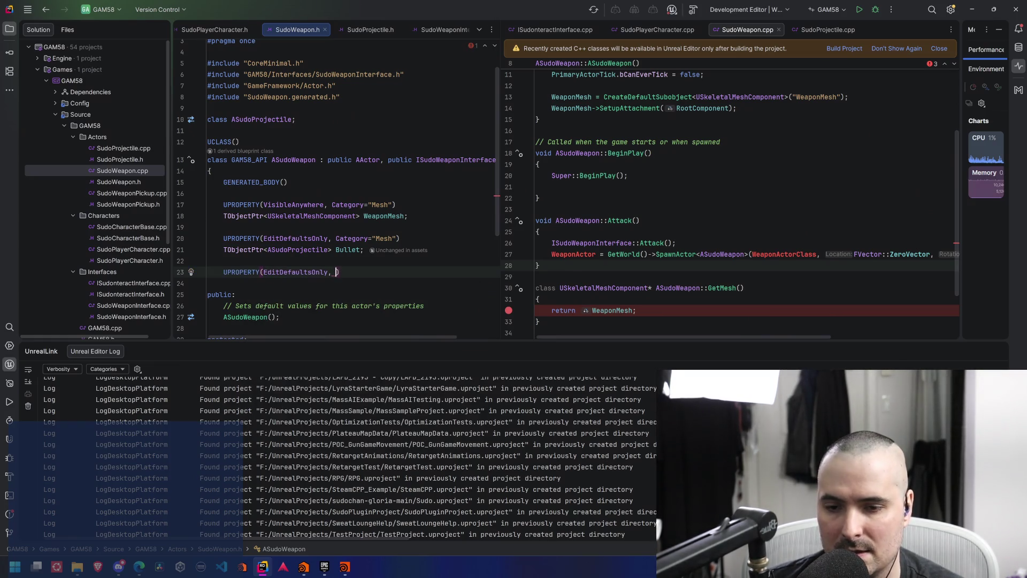
{"action": "type", "text": " Cate"}
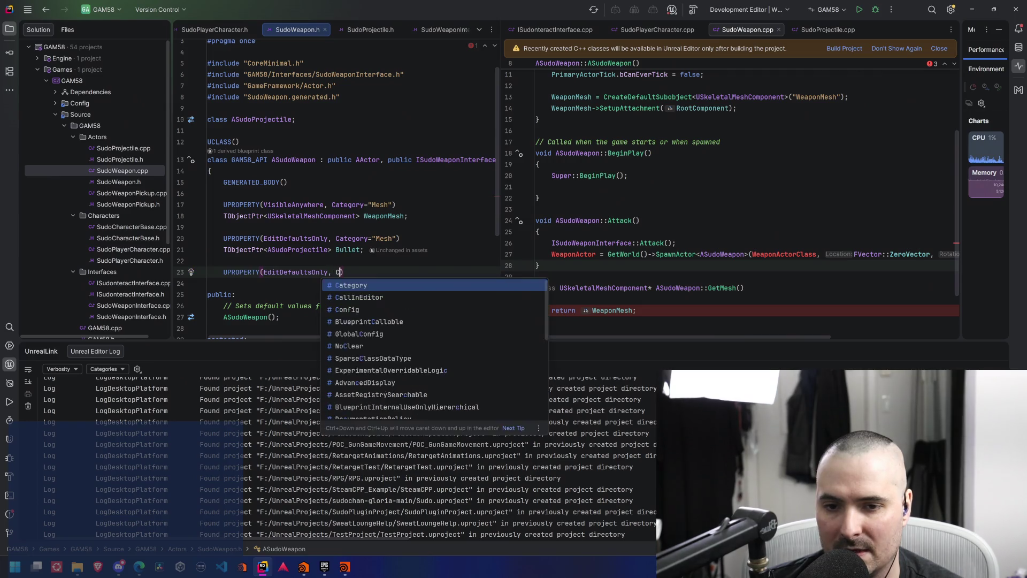
{"action": "type", "text": "or"}
{"action": "key", "text": "BackSpace"}
{"action": "key", "text": "BackSpace"}
{"action": "key", "text": "BackSpace"}
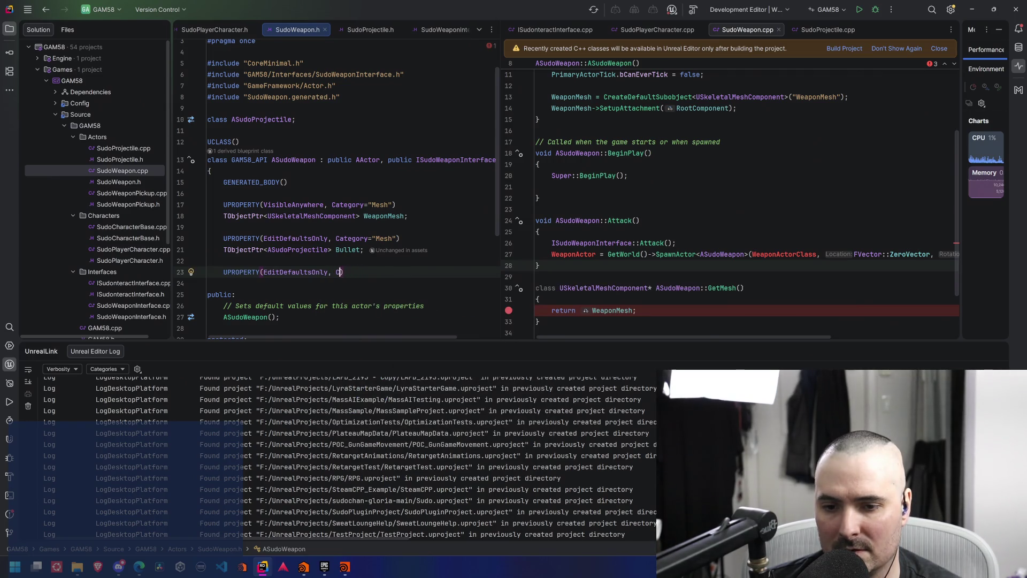
{"action": "type", "text": "ategory"}
{"action": "key", "text": "Escape"}
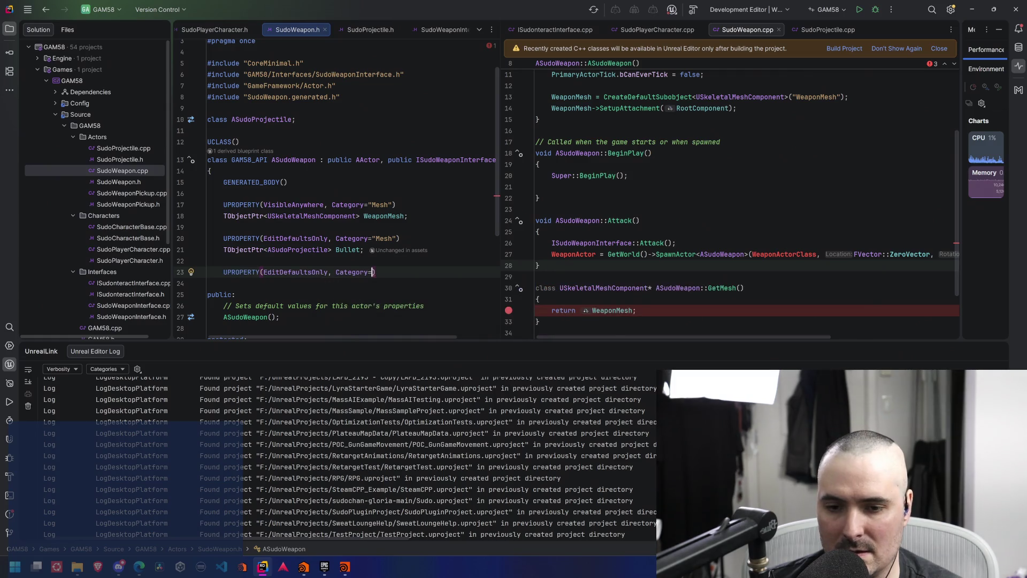
{"action": "type", "text": "=\"Weapon"}
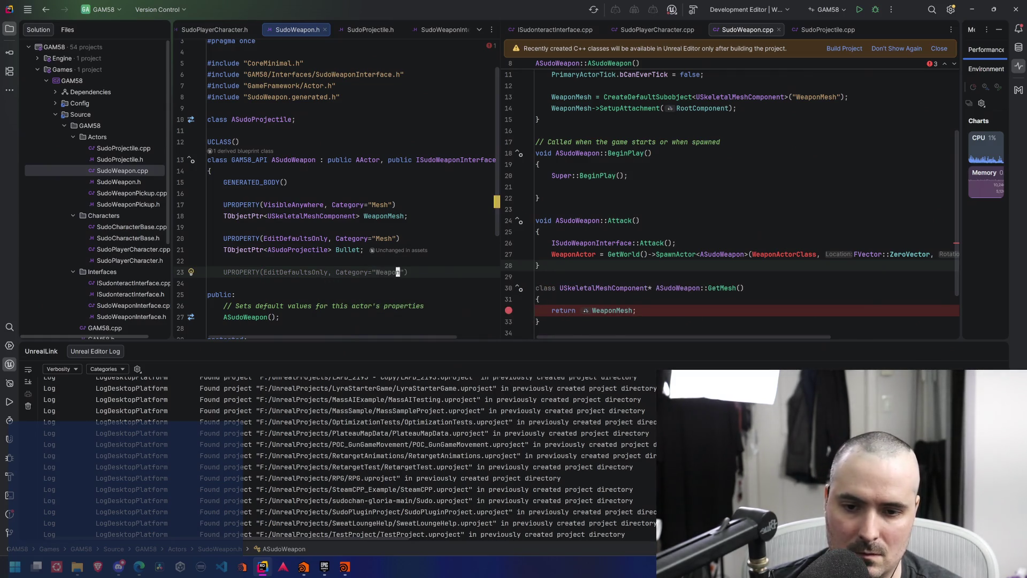
- Declare FName SpawnSocket; under the new UPROPERTY line
{"action": "key", "text": "End"}
{"action": "key", "text": "Return"}
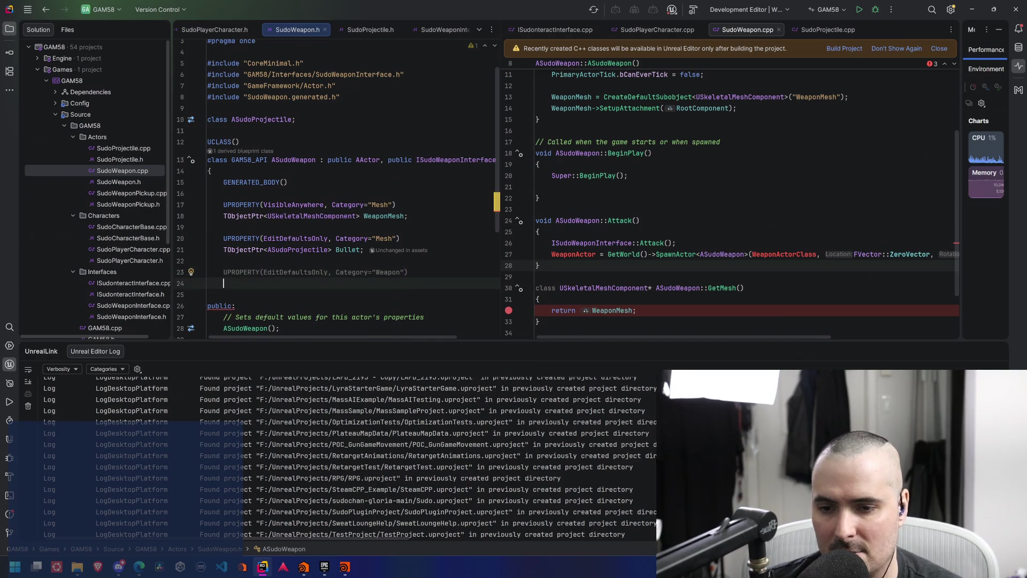
{"action": "key", "text": "BackSpace"}
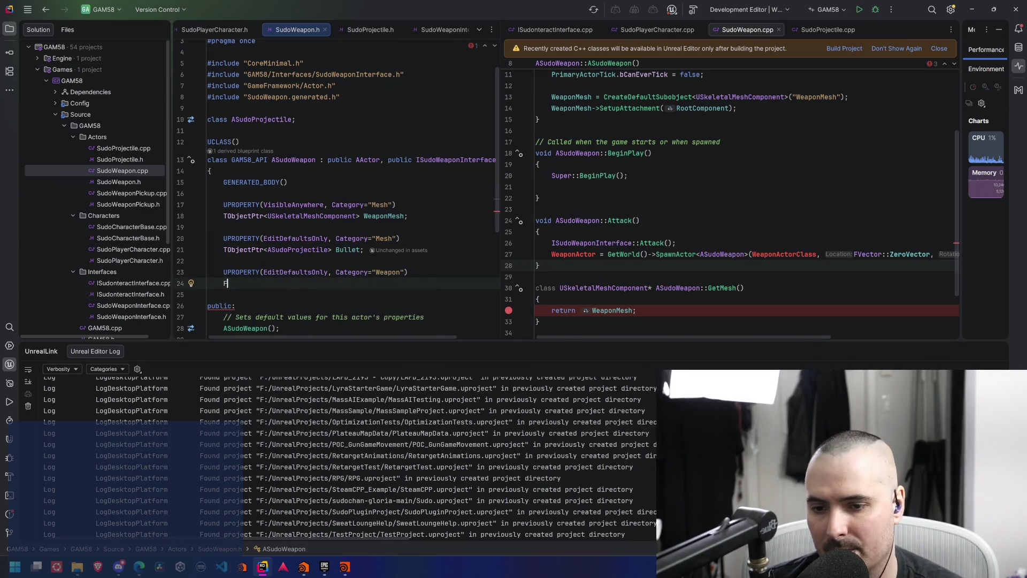
{"action": "type", "text": "FName "}
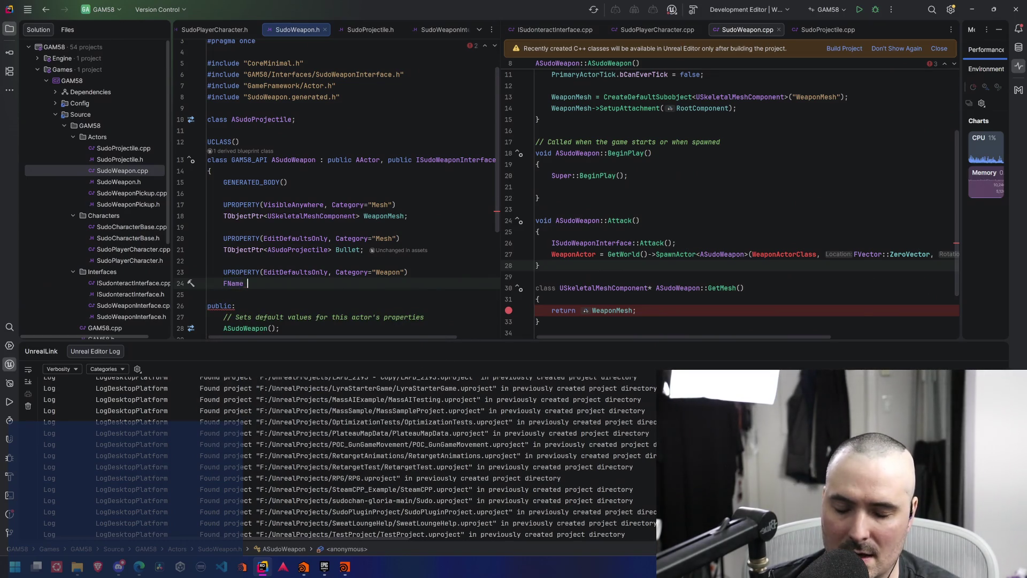
{"action": "type", "text": "Spawn"}
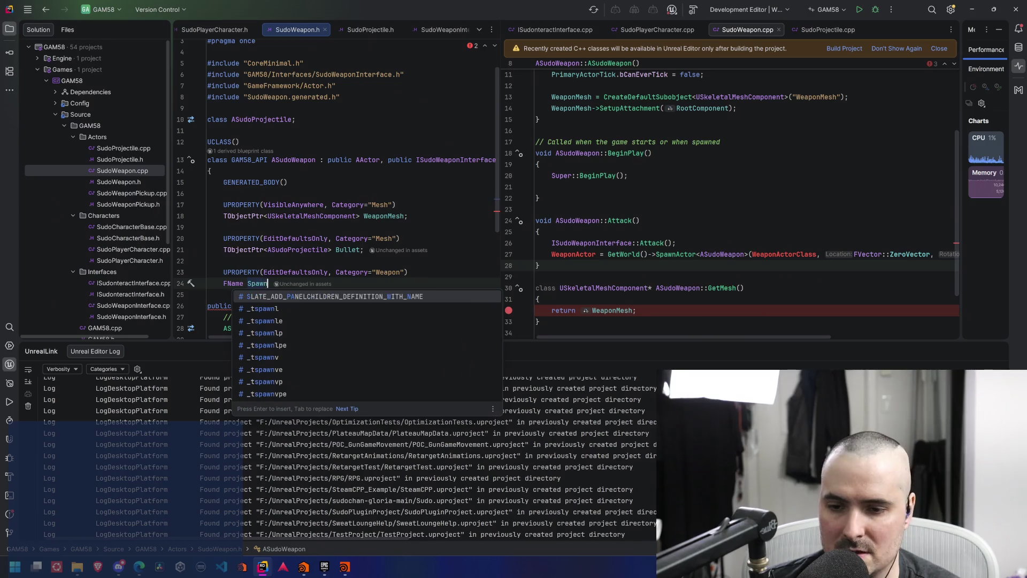
{"action": "type", "text": "Socket;"}
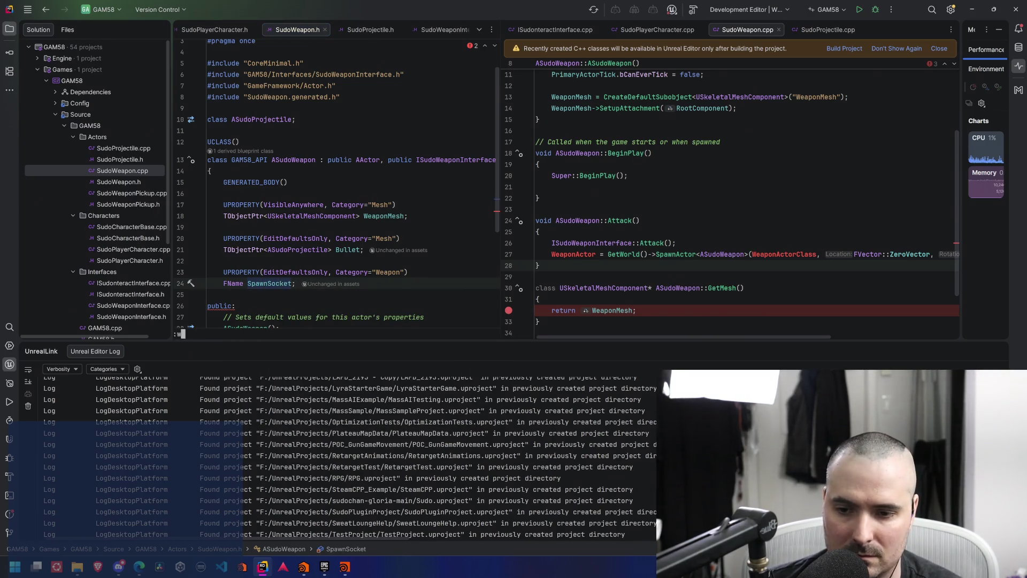
- Remove the TObjectPtr wrapper from Bullet and try alternative class wrapper names
{"action": "left_click", "coordinate": [754, 254]}
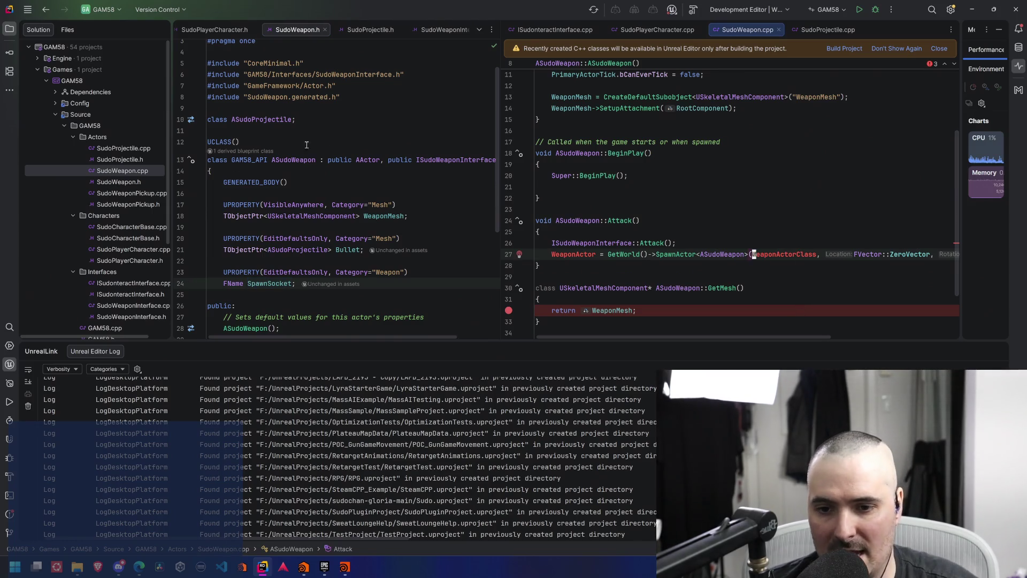
{"action": "left_click", "coordinate": [309, 250]}
{"action": "left_click", "coordinate": [326, 250]}
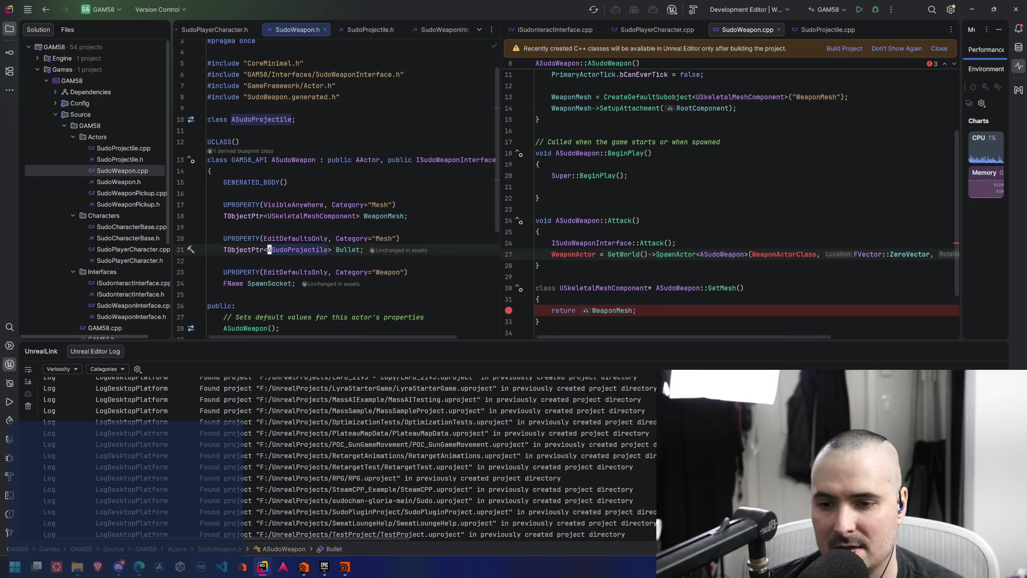
{"action": "key", "text": "Home"}
{"action": "key", "text": "ctrl+Delete"}
{"action": "type", "text": "TObject"}
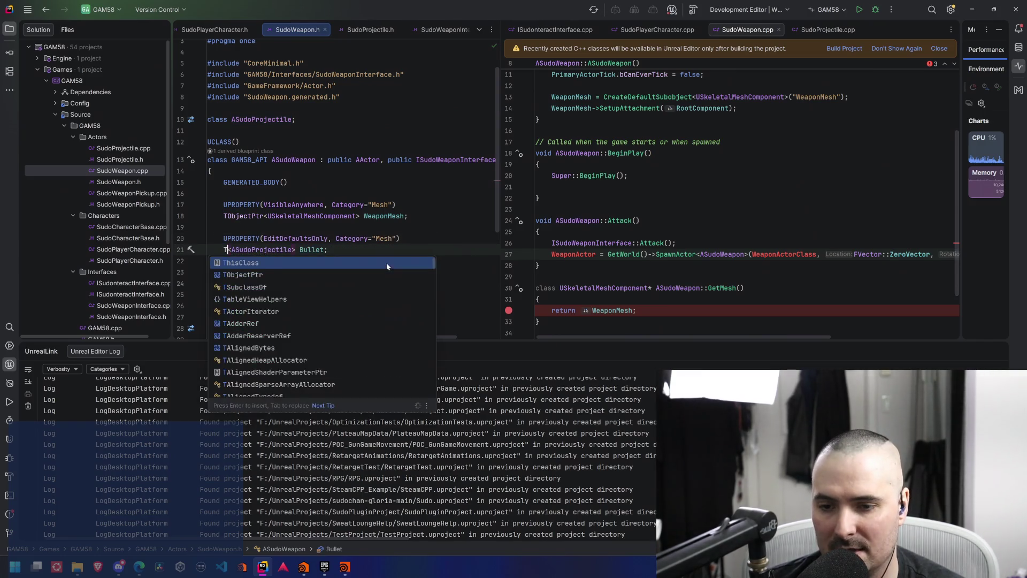
{"action": "key", "text": "BackSpace"}
{"action": "key", "text": "BackSpace"}
{"action": "key", "text": "BackSpace"}
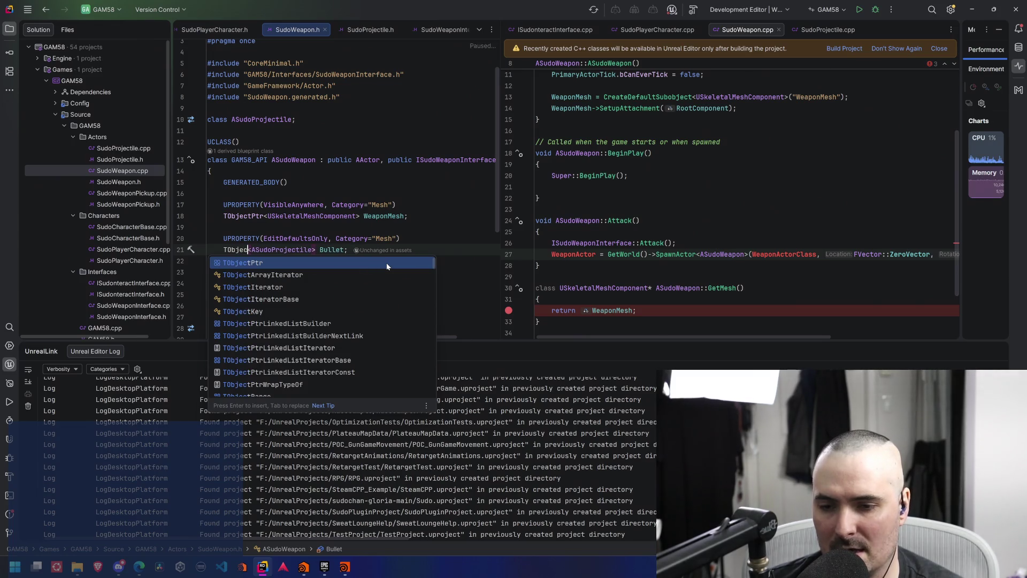
{"action": "type", "text": "ClassOf"}
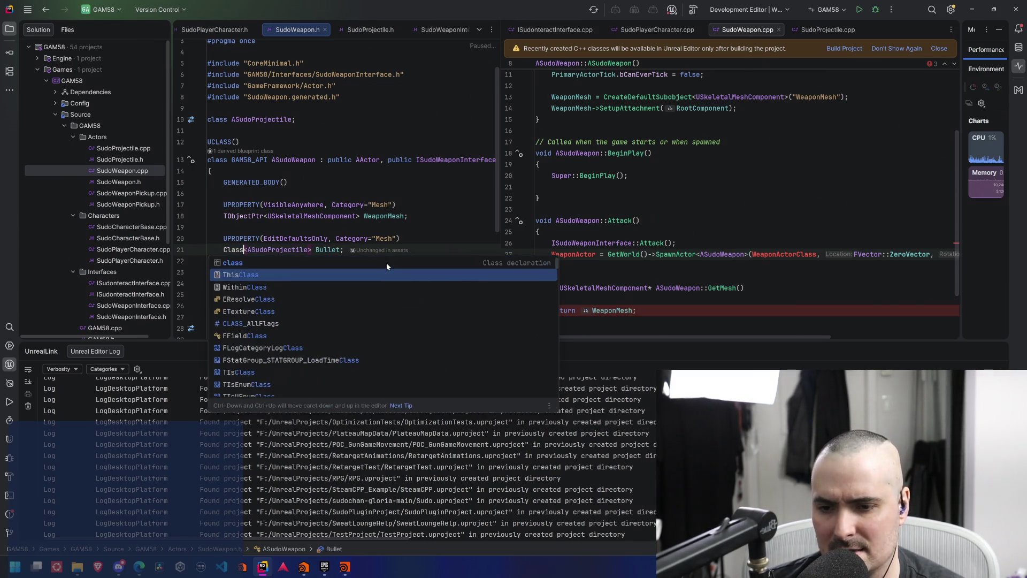
{"action": "key", "text": "BackSpace"}
{"action": "key", "text": "BackSpace"}
{"action": "key", "text": "BackSpace"}
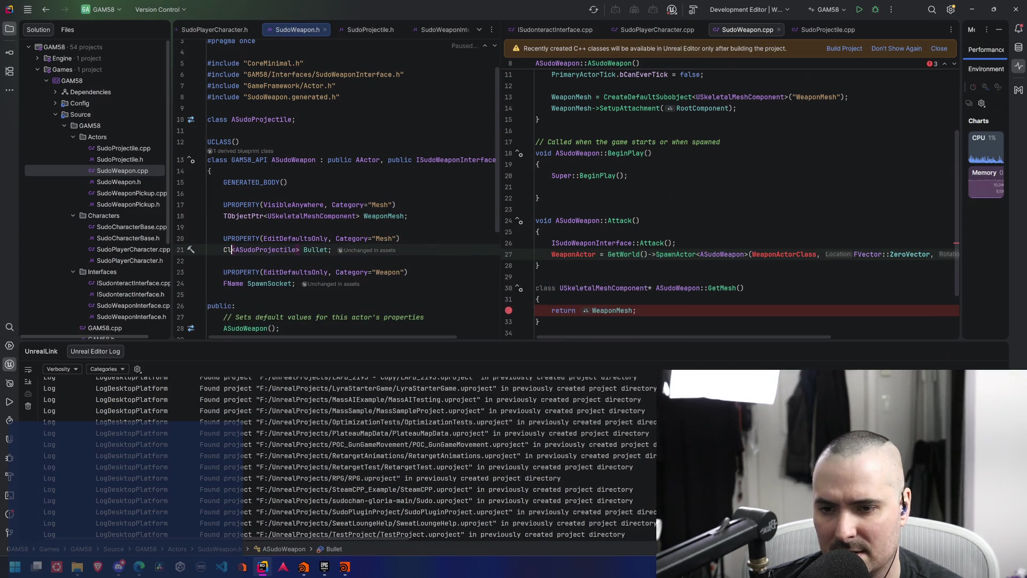
{"action": "type", "text": "TCla"}
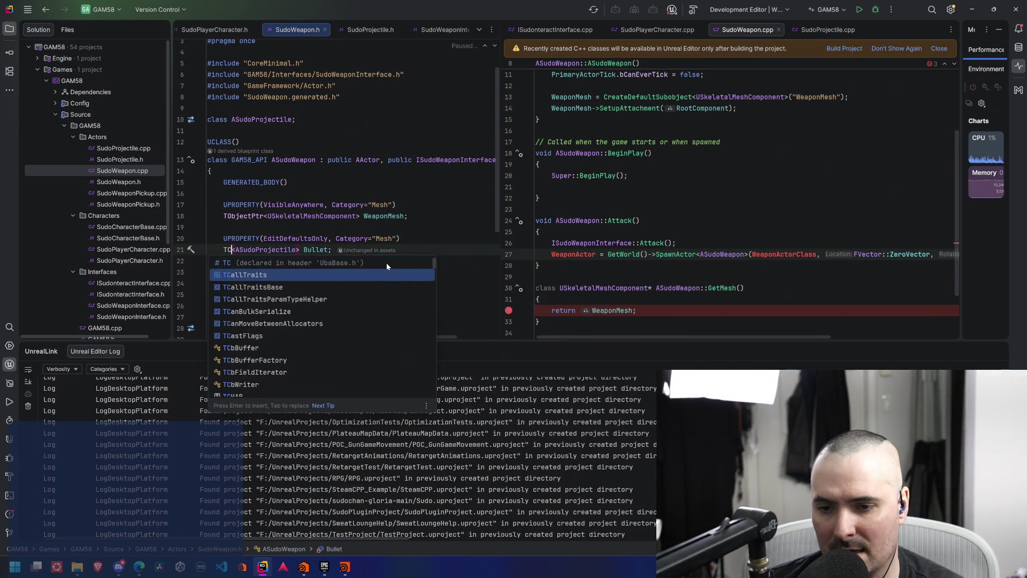
{"action": "type", "text": "ss"}
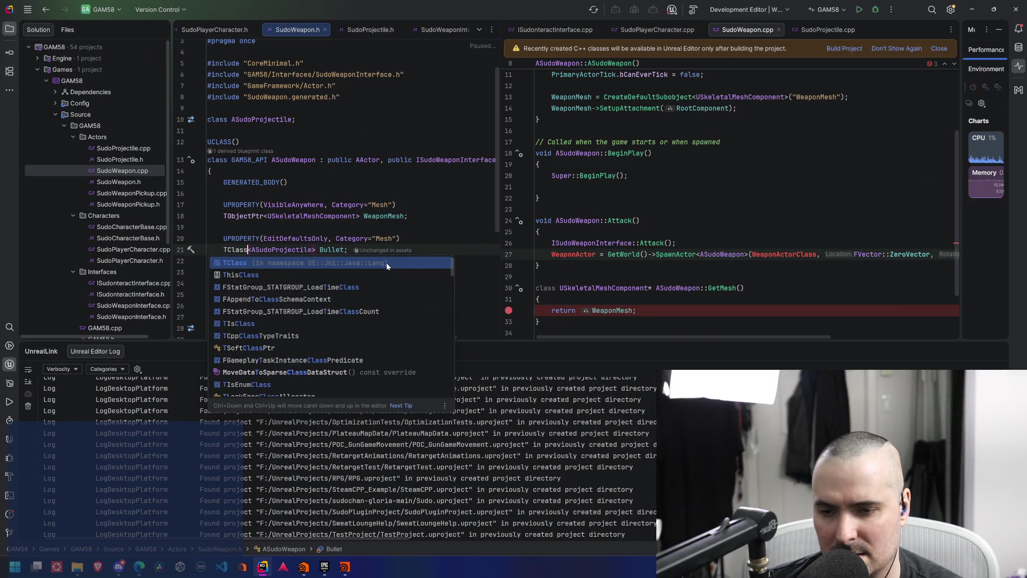
{"action": "key", "text": "BackSpace"}
{"action": "key", "text": "BackSpace"}
{"action": "key", "text": "BackSpace"}
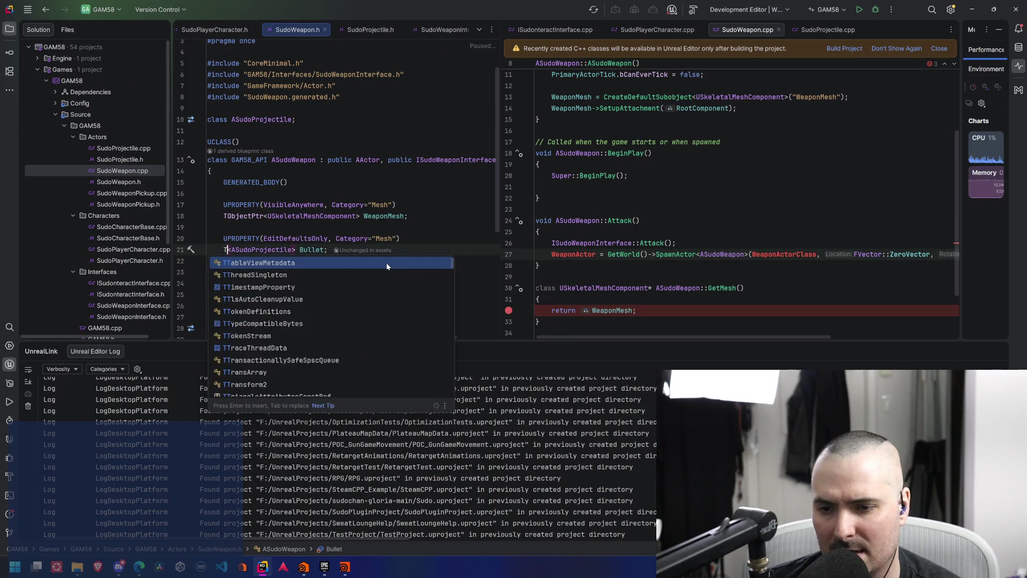
{"action": "type", "text": "ype"}
{"action": "type", "text": "Of"}
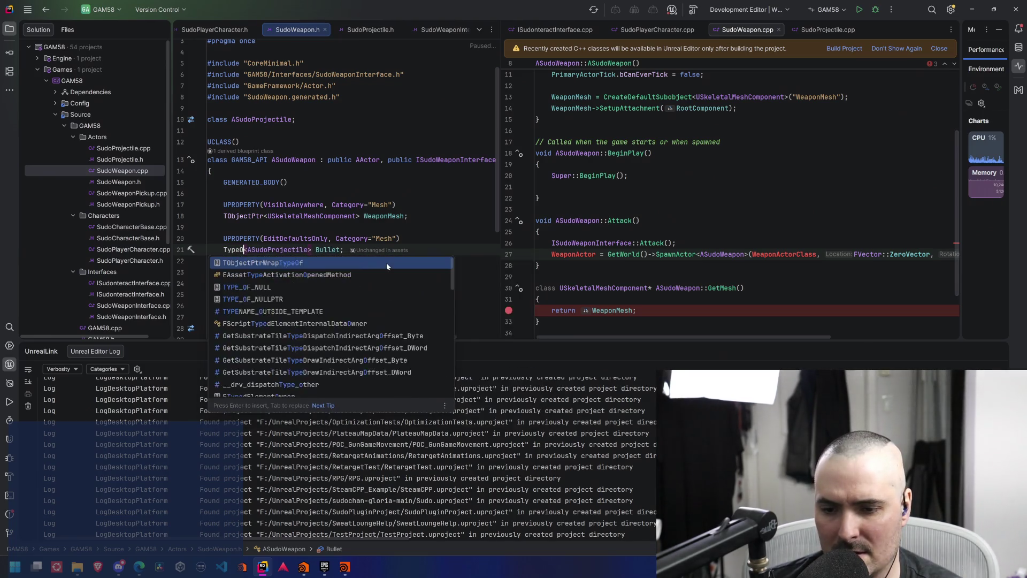
{"action": "key", "text": "Escape"}
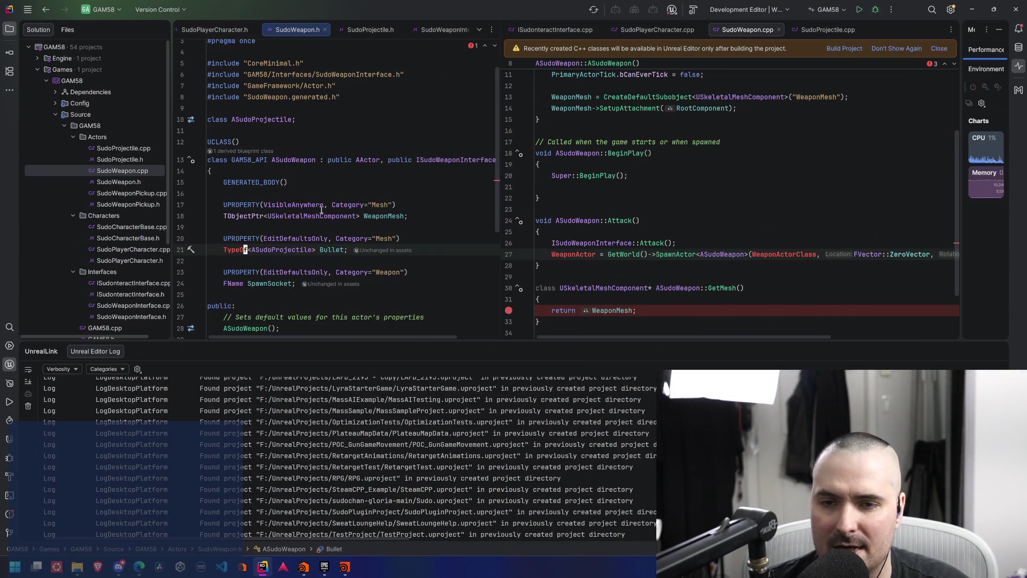
- Following SudoPlayerCharacter.h's example, retype Bullet as TSubclassOf<ASudoProjectile>
{"action": "left_click", "coordinate": [230, 30]}
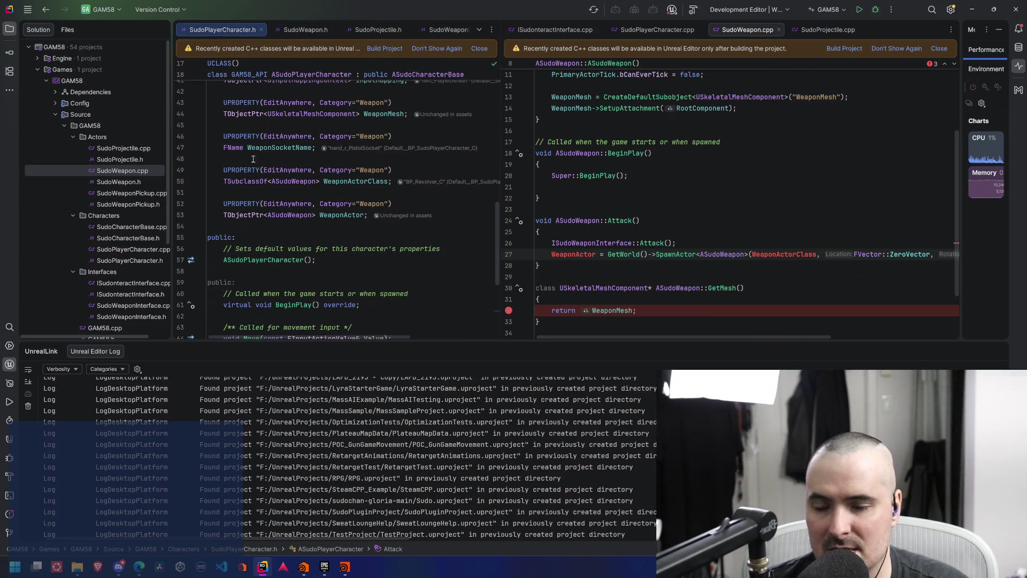
{"action": "left_click", "coordinate": [305, 30]}
{"action": "key", "text": "ctrl+BackSpace"}
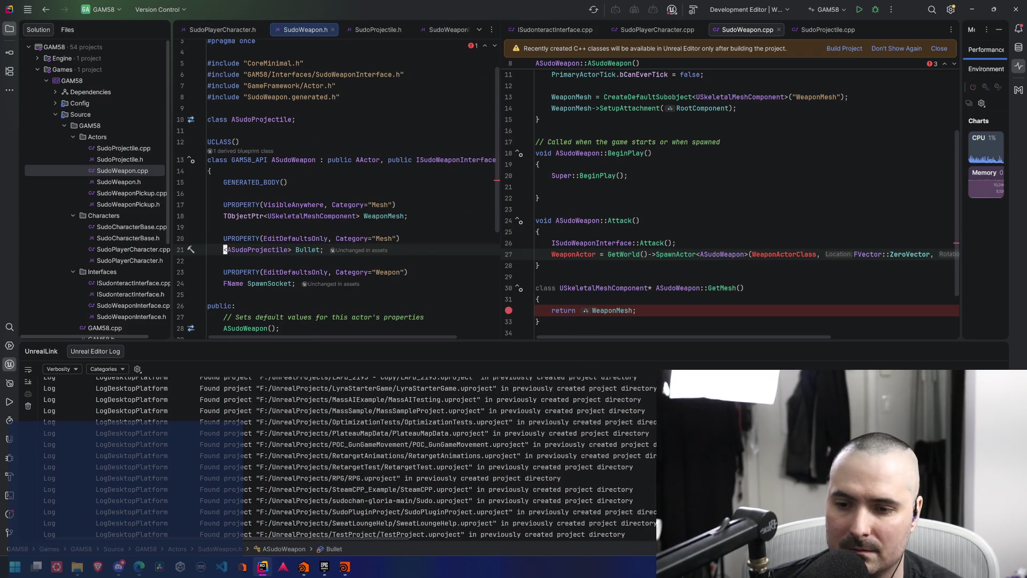
{"action": "type", "text": "Subc"}
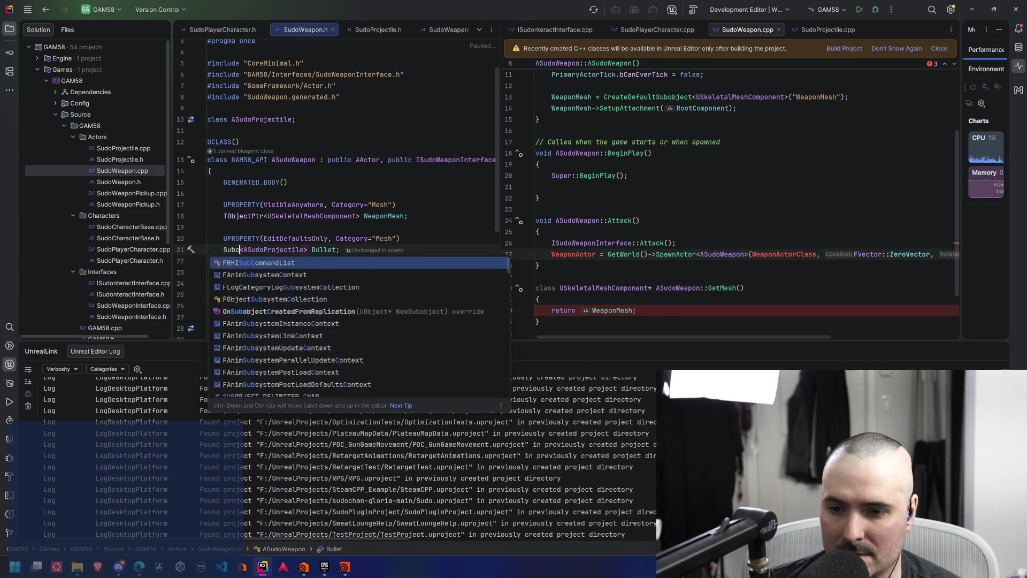
{"action": "type", "text": "lassOf"}
{"action": "key", "text": "Return"}
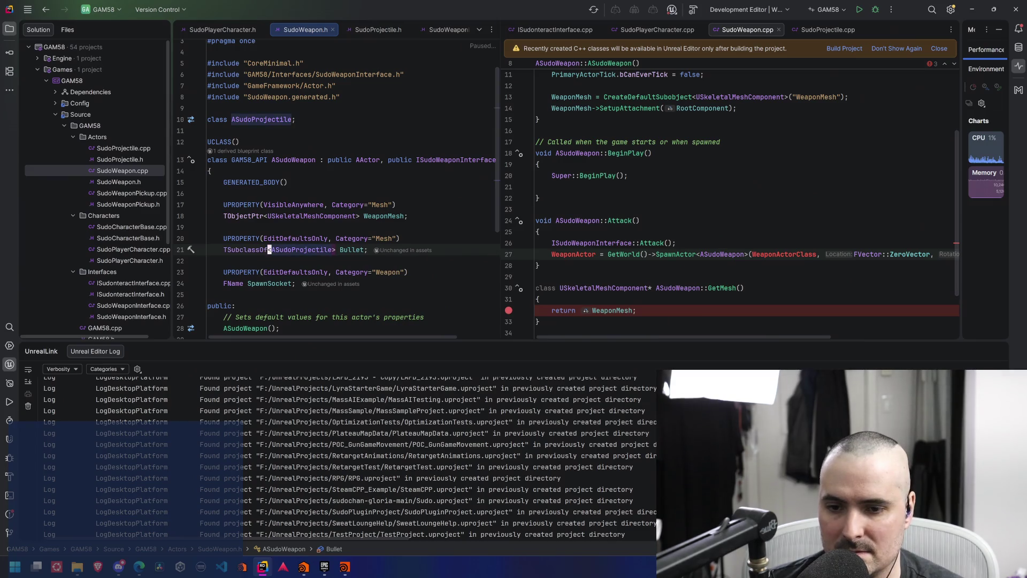
- Rename Bullet to BulletClass and pass BulletClass as the SpawnActor class argument
{"action": "left_click", "coordinate": [754, 255]}
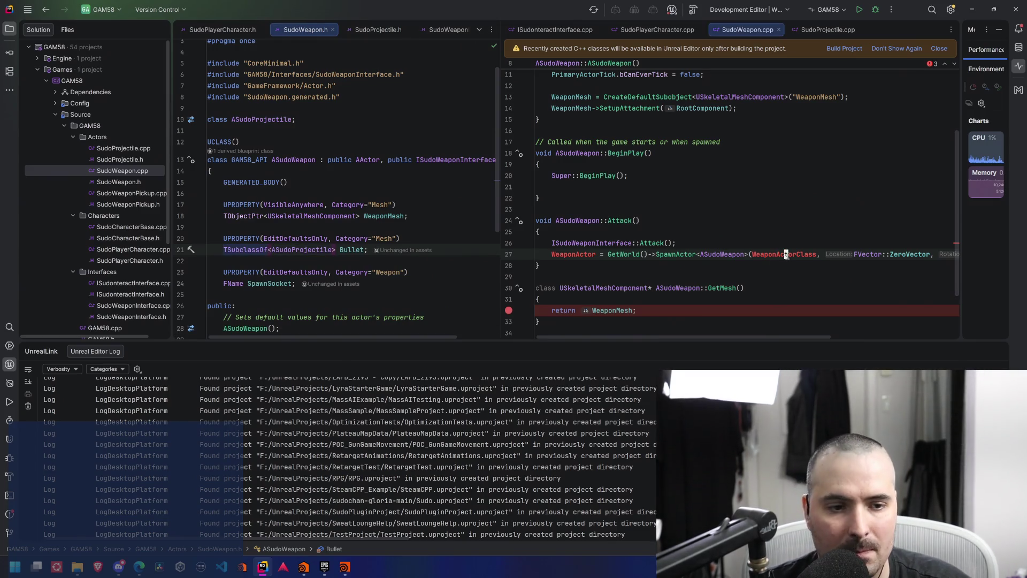
{"action": "left_click", "coordinate": [370, 250]}
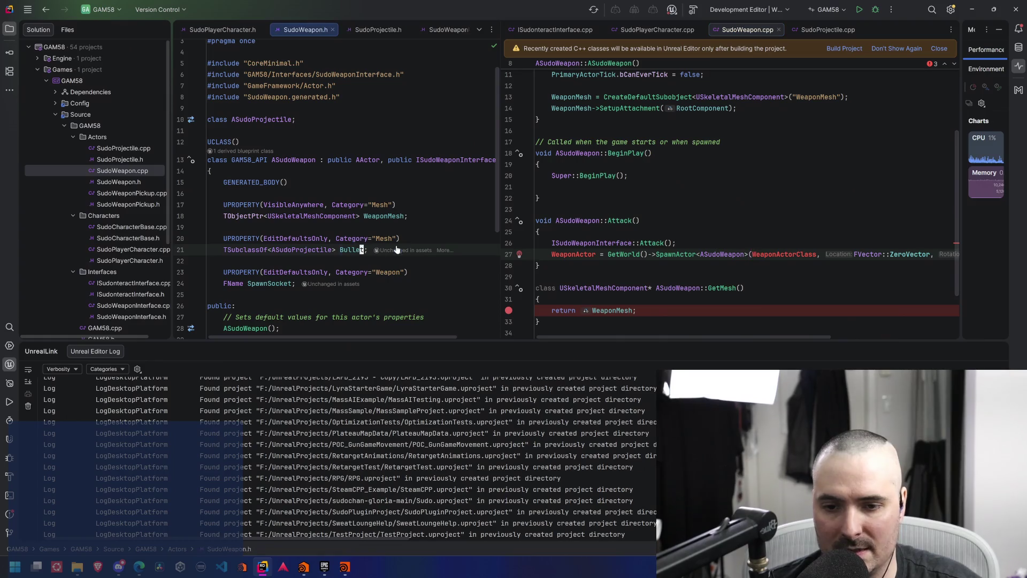
{"action": "type", "text": "Class"}
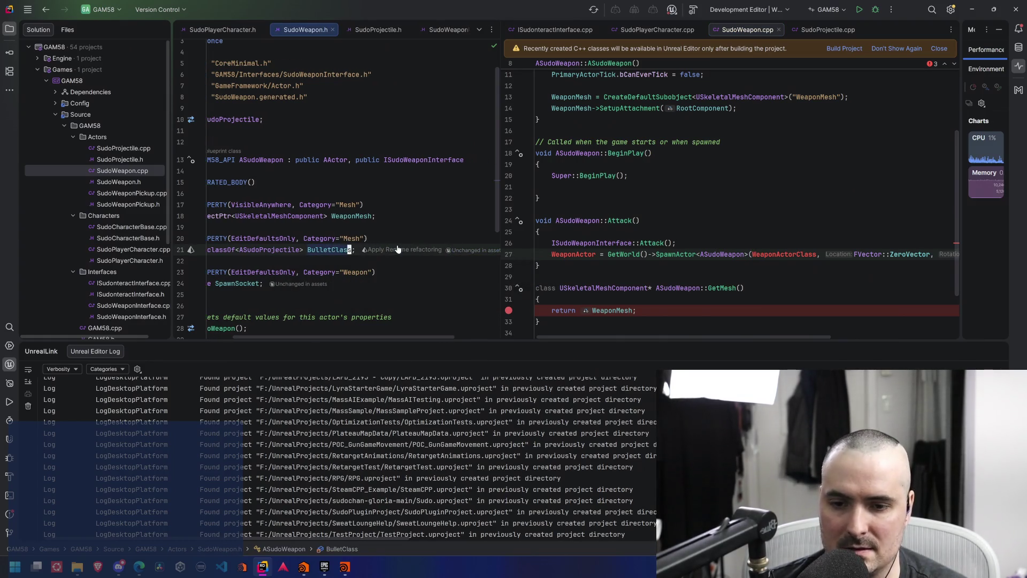
{"action": "left_click", "coordinate": [753, 254]}
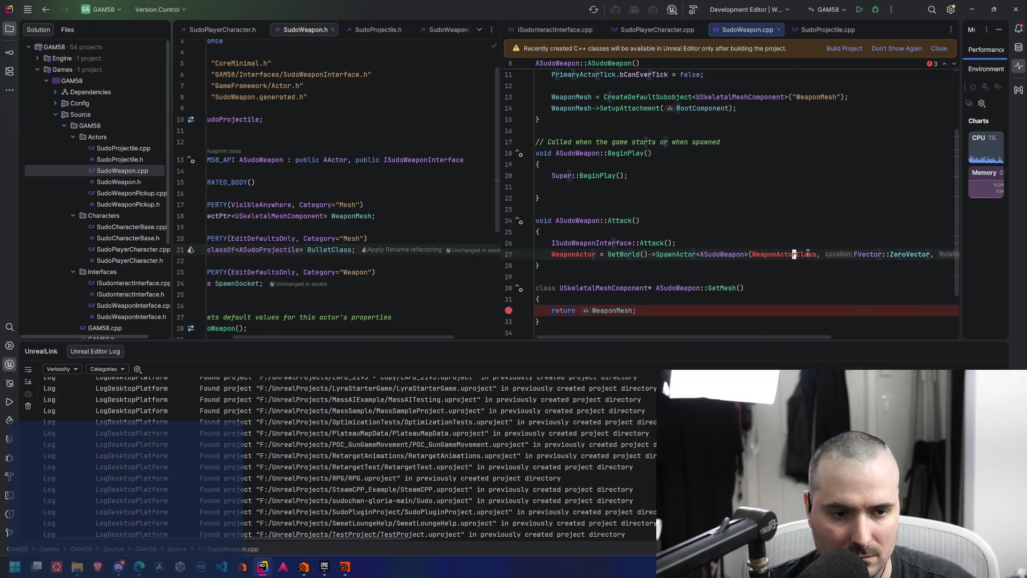
{"action": "key", "text": "ctrl+Delete"}
{"action": "key", "text": "ctrl+Delete"}
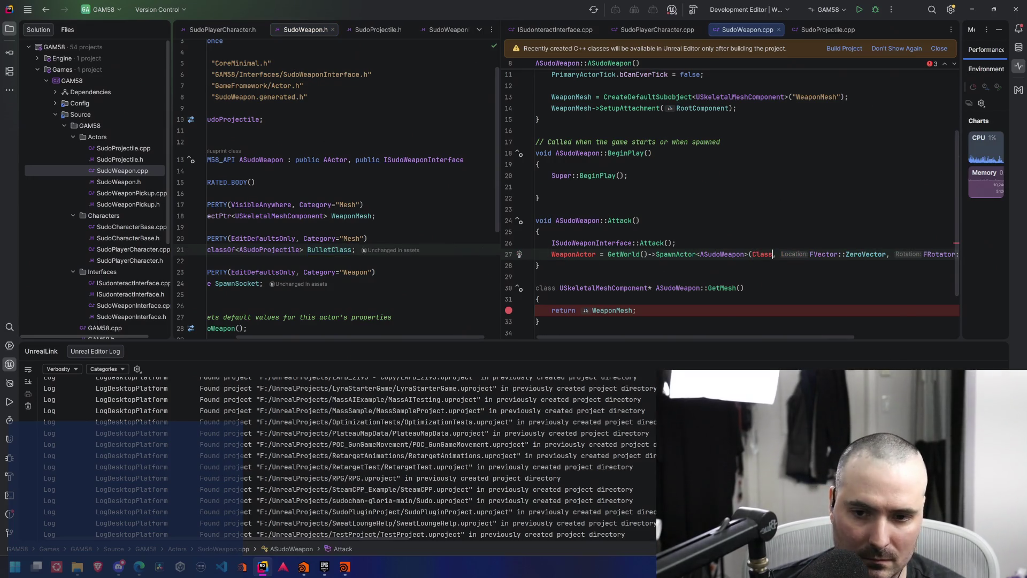
{"action": "type", "text": "BulletCla"}
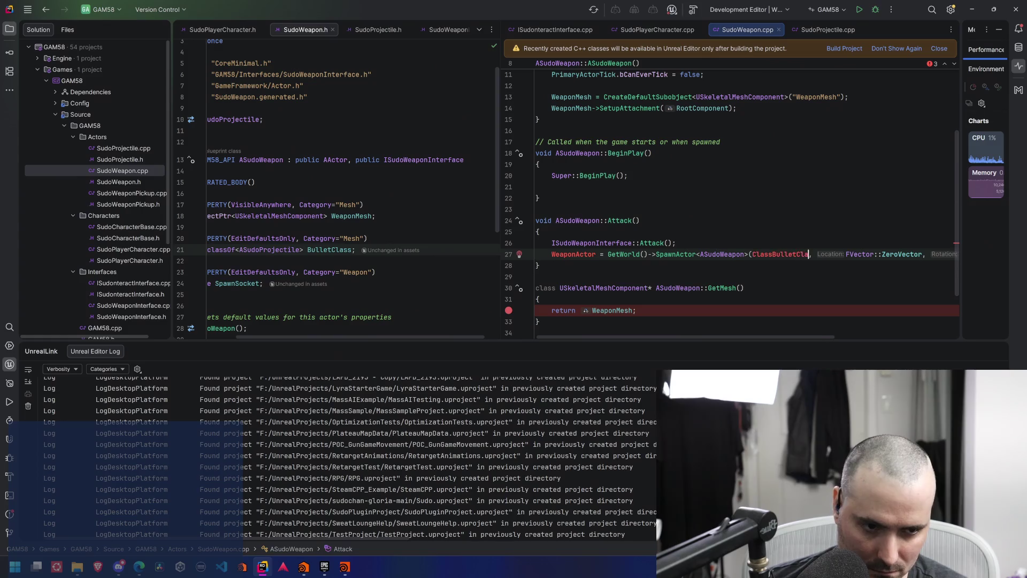
{"action": "type", "text": "ss"}
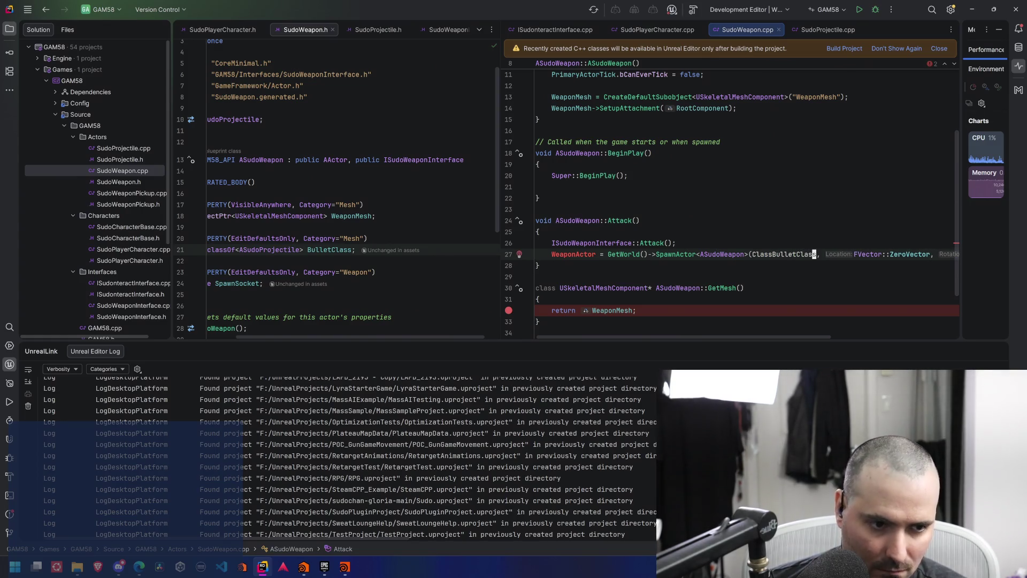
{"action": "key", "text": "ctrl+Delete"}
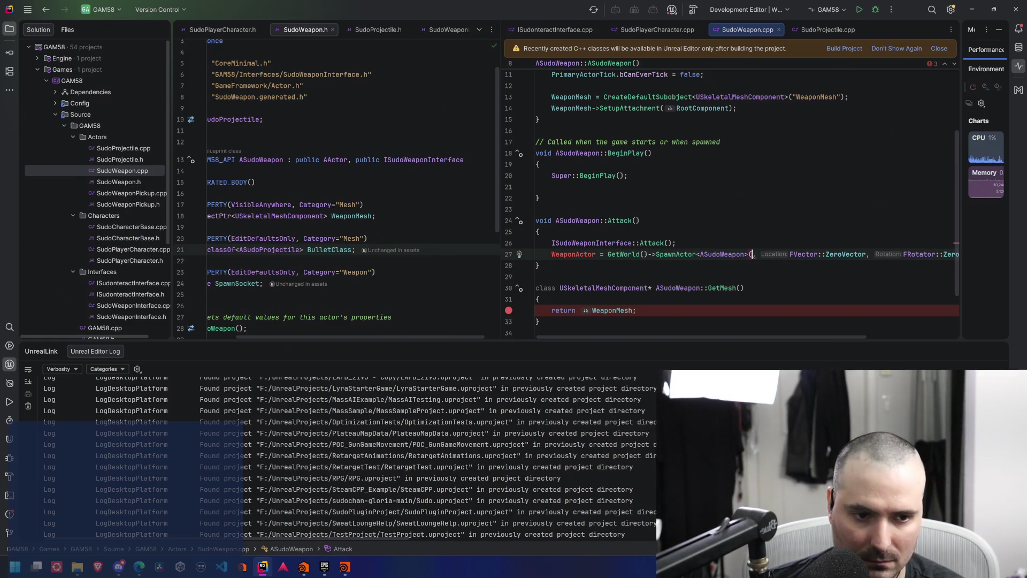
{"action": "type", "text": "Bullet"}
{"action": "key", "text": "Return"}
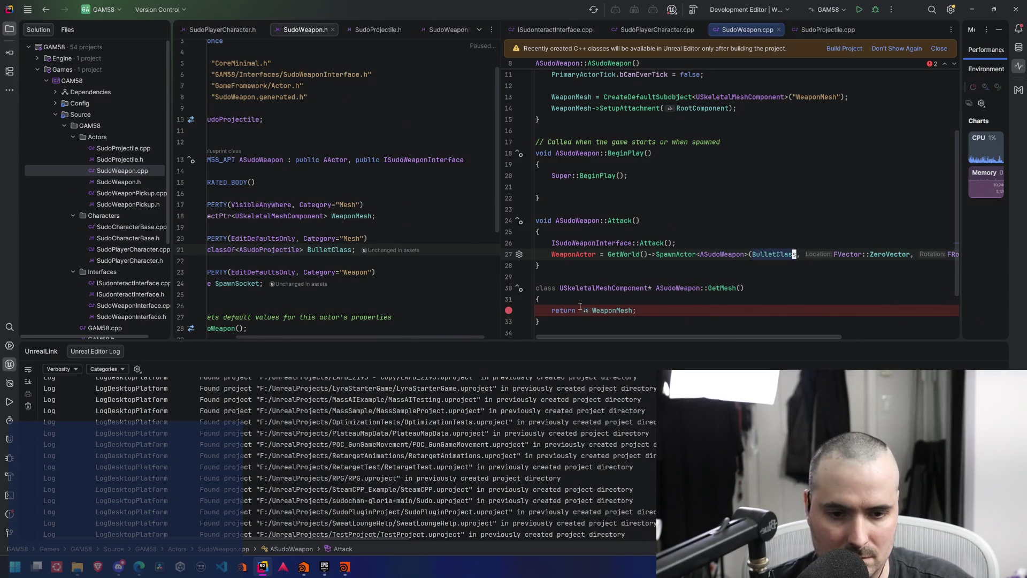
- Rename BulletClass to BulletActorClass in both the header and the SpawnActor call
{"action": "left_click", "coordinate": [333, 250]}
{"action": "type", "text": "Actor"}
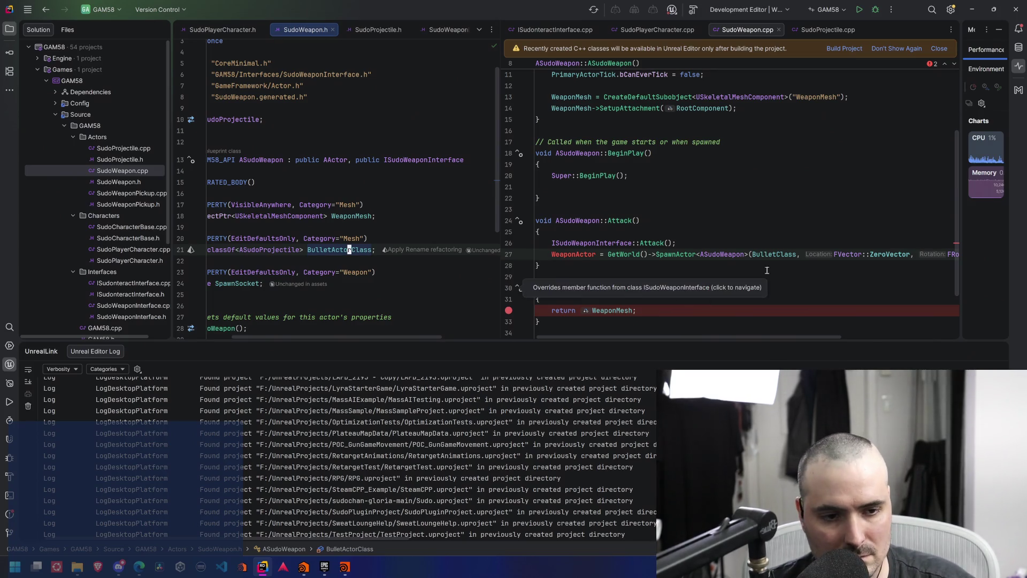
{"action": "left_click", "coordinate": [777, 255]}
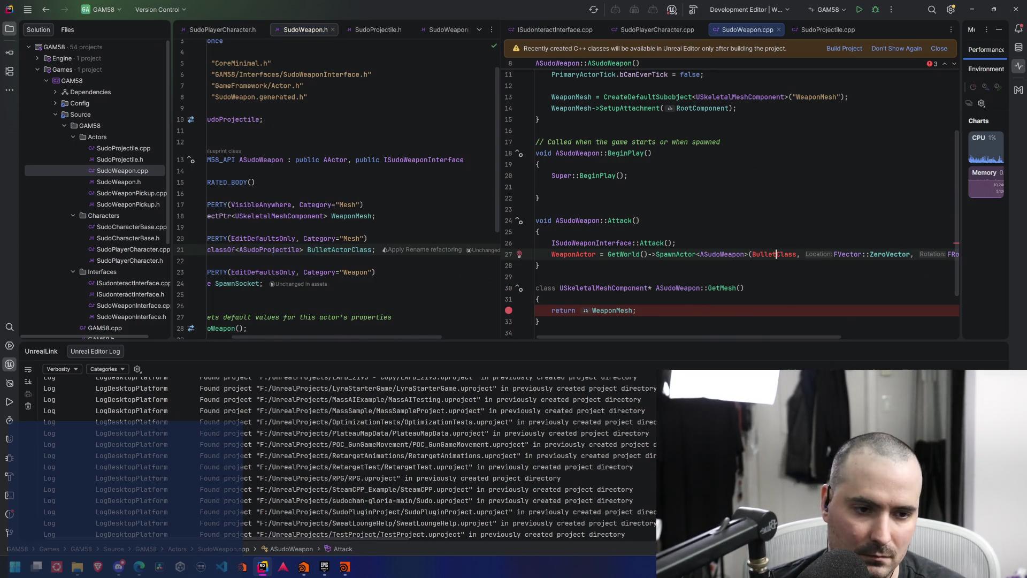
{"action": "type", "text": "Actor"}
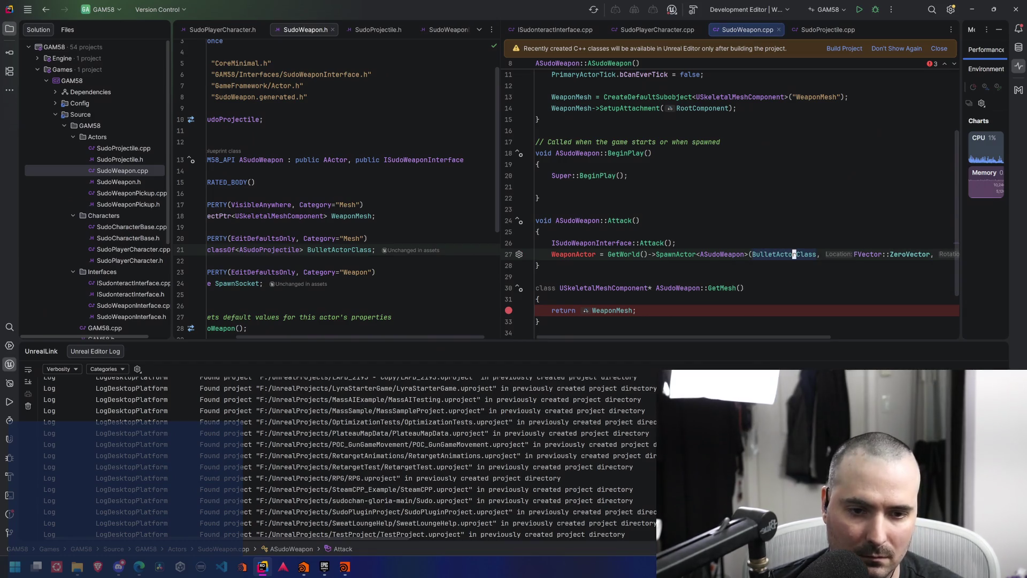
- Delete the 'WeaponActor = ' assignment from the SpawnActor line
{"action": "left_click", "coordinate": [538, 254]}
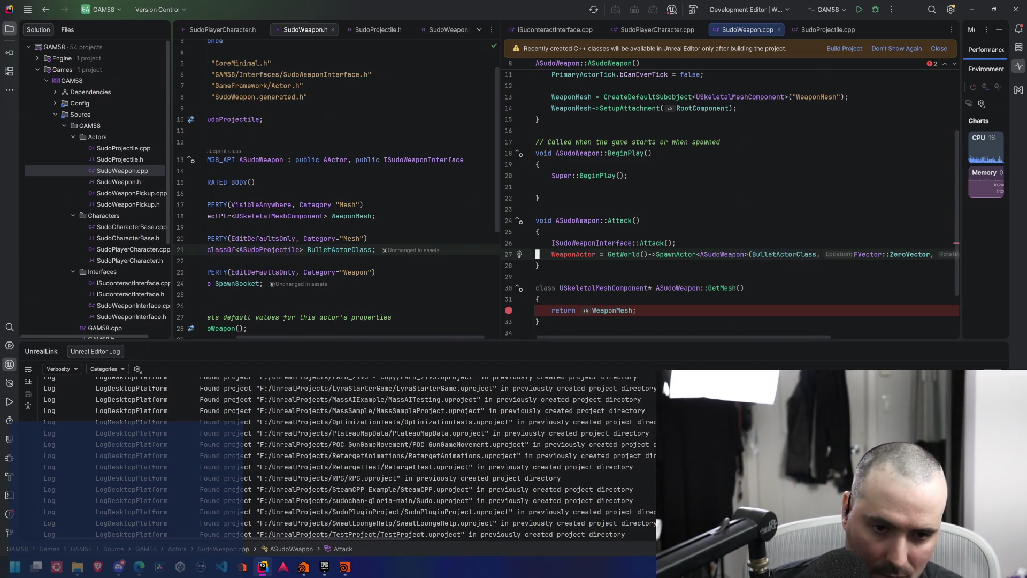
{"action": "key", "text": "Home"}
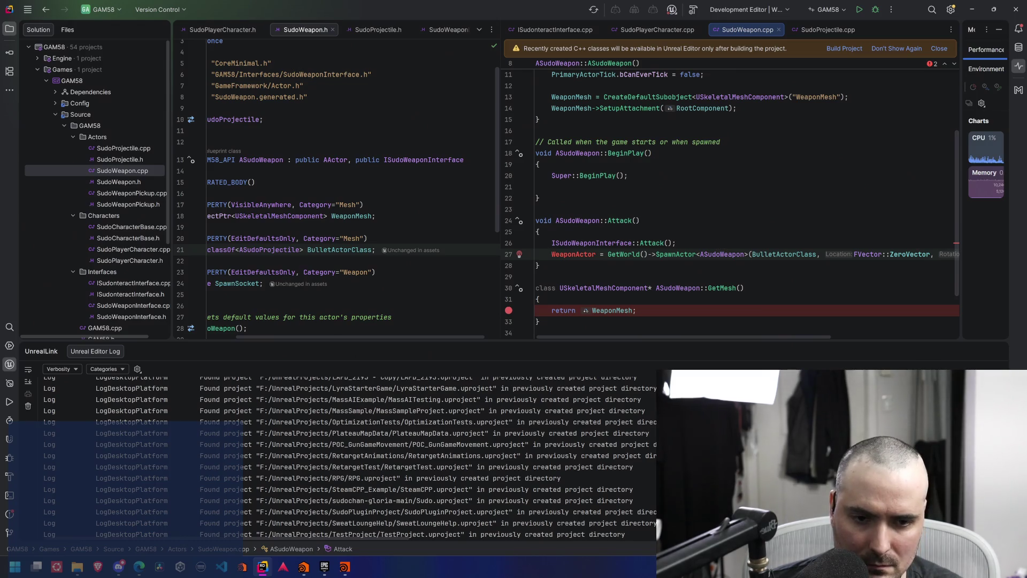
{"action": "key", "text": "ctrl+Delete"}
{"action": "key", "text": "ctrl+Delete"}
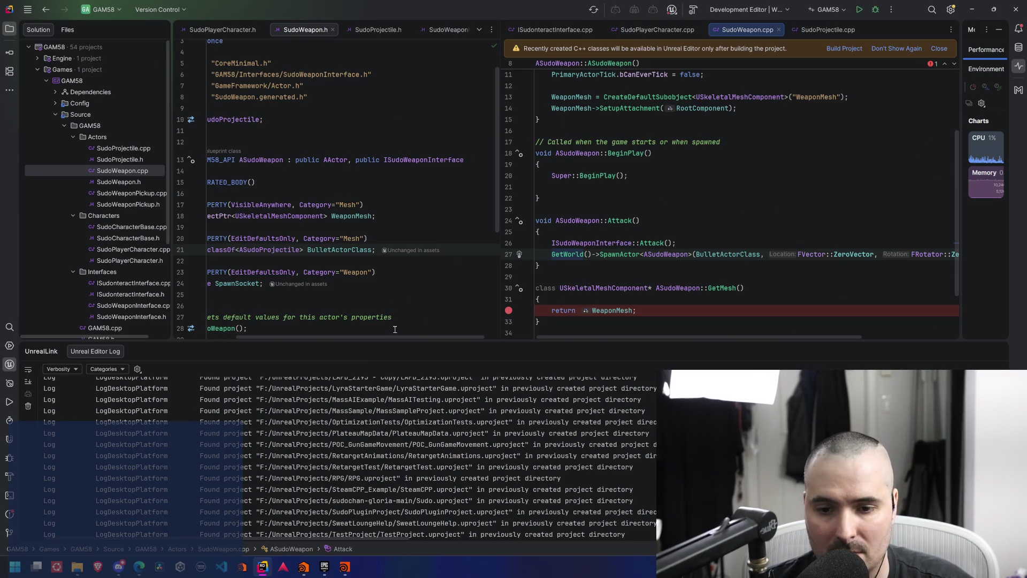
{"action": "left_click_drag", "start_coordinate": [381, 339], "coordinate": [357, 339]}
{"action": "scroll", "coordinate": [321, 241], "scroll_direction": "down", "scroll_amount": 1}
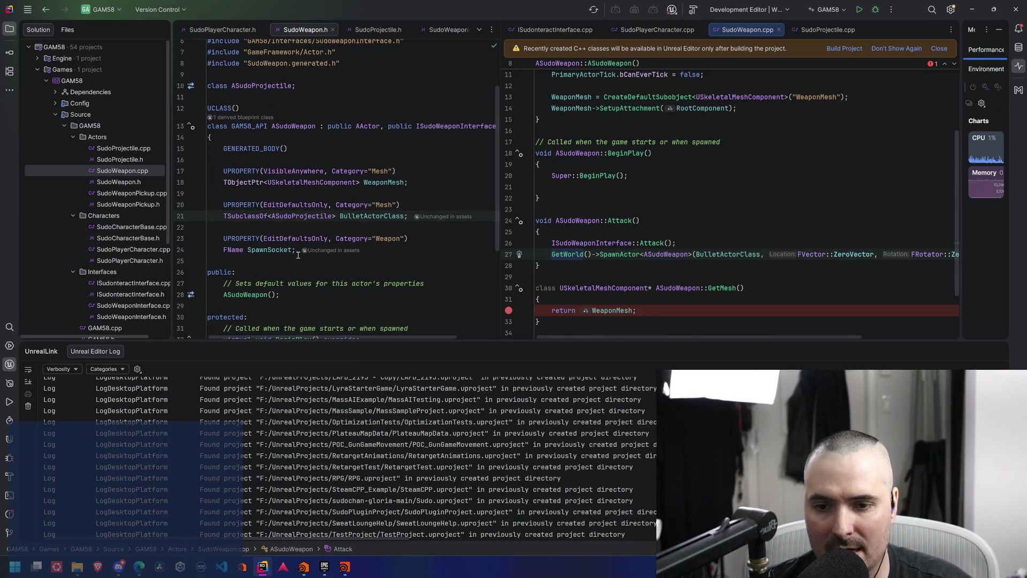
- Begin a TArray<ASudoProjectile> declaration below SpawnSocket, then switch to the browser
{"action": "left_click", "coordinate": [295, 250]}
{"action": "key", "text": "Return"}
{"action": "key", "text": "Return"}
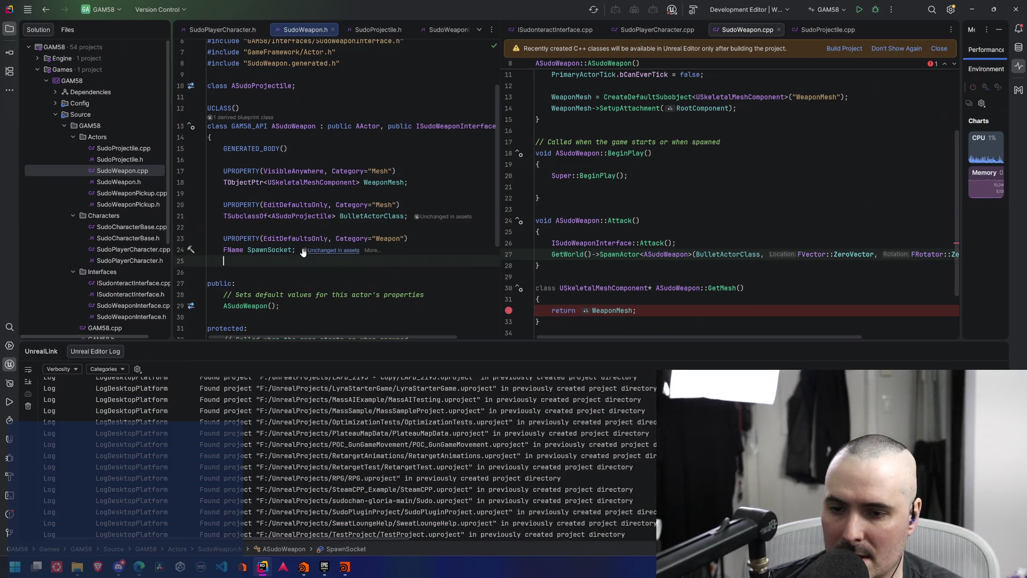
{"action": "type", "text": "TArray"}
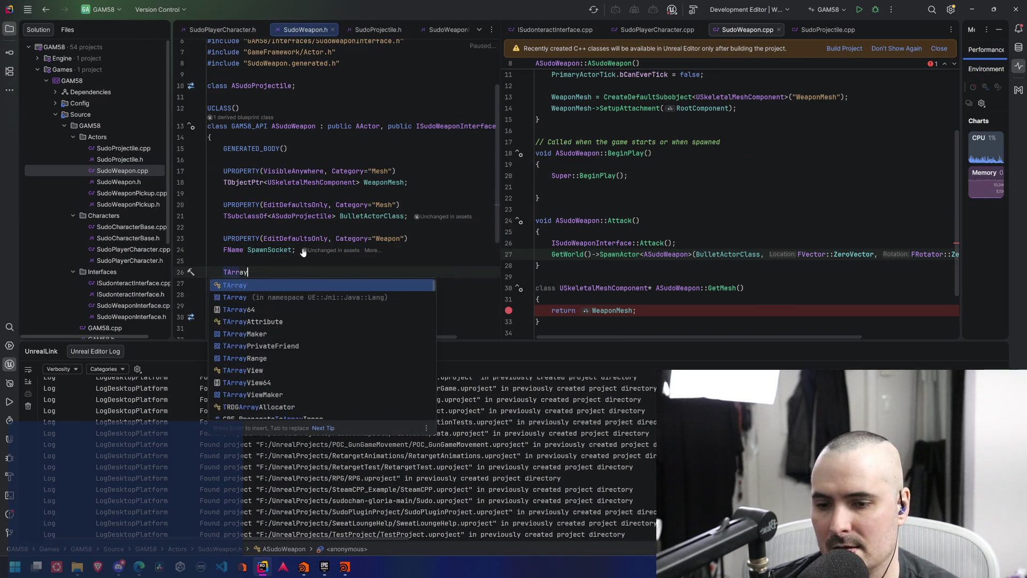
{"action": "type", "text": "<"}
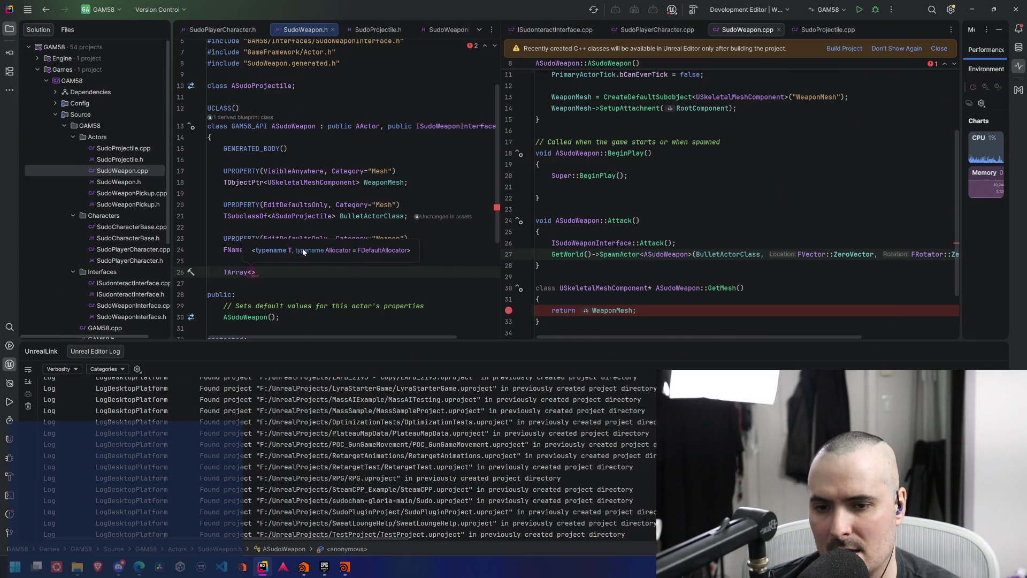
{"action": "type", "text": "A"}
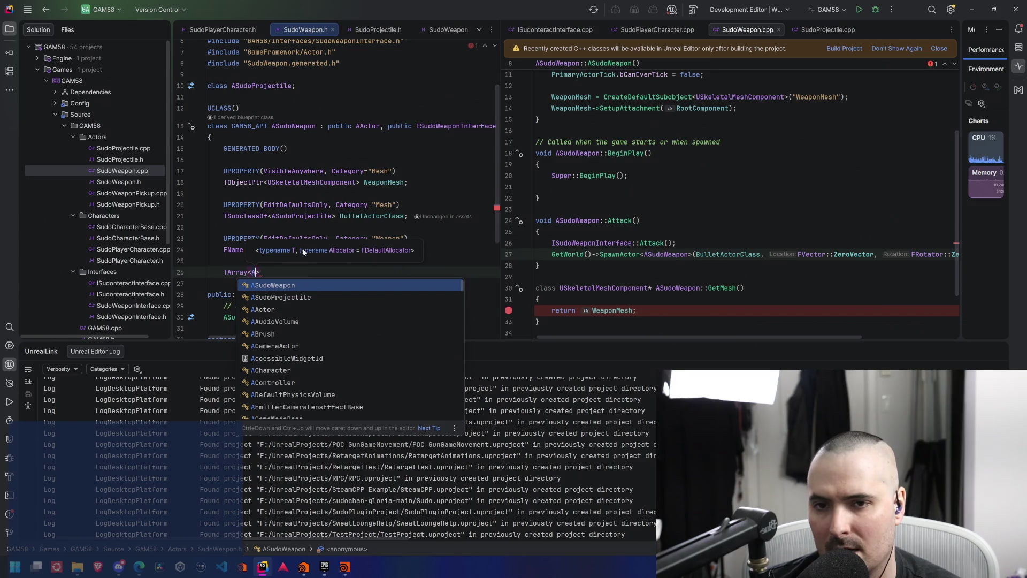
{"action": "type", "text": "Sudo"}
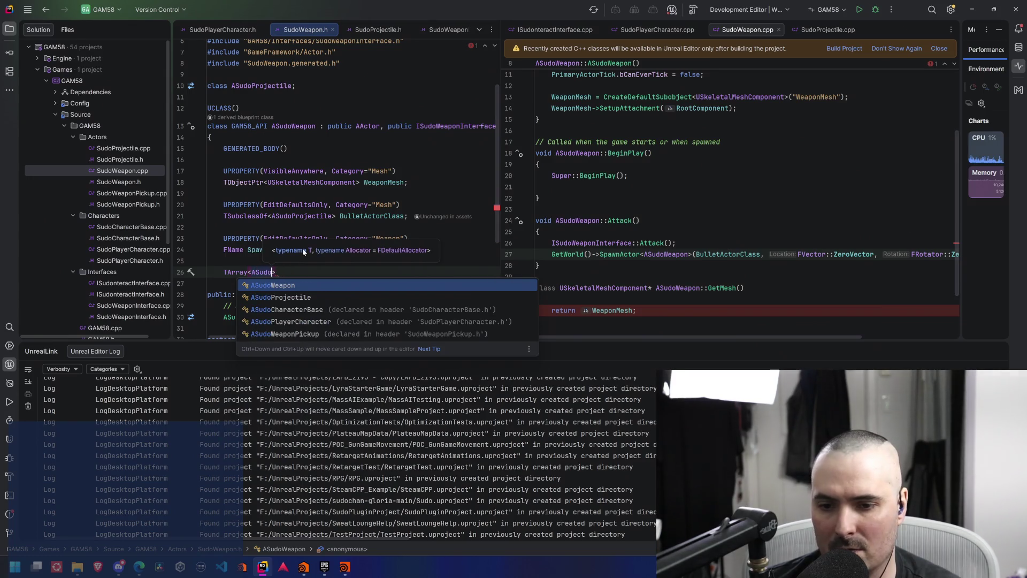
{"action": "key", "text": "Down"}
{"action": "key", "text": "Return"}
{"action": "key", "text": "Right"}
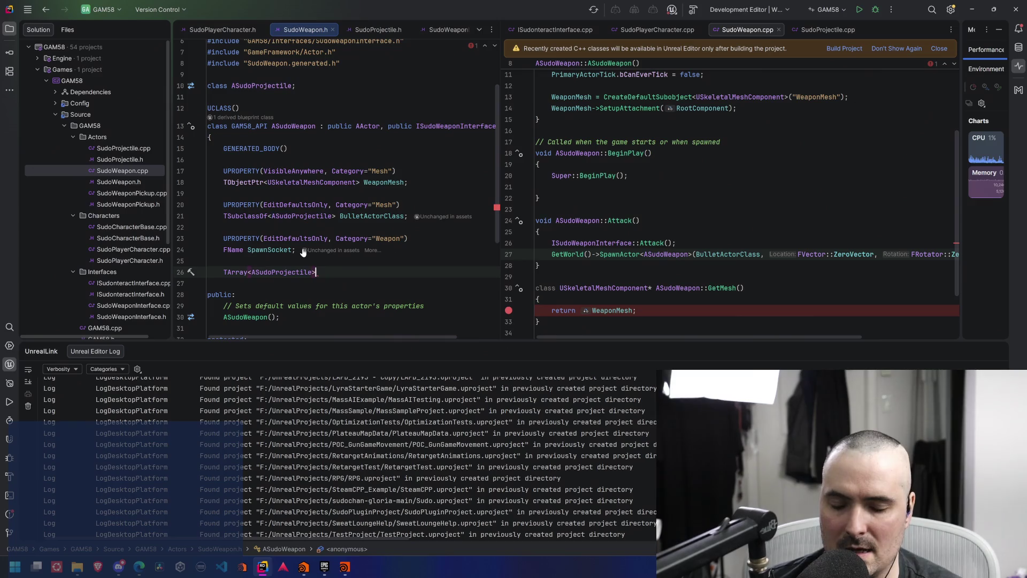
{"action": "key", "text": "alt+Tab"}
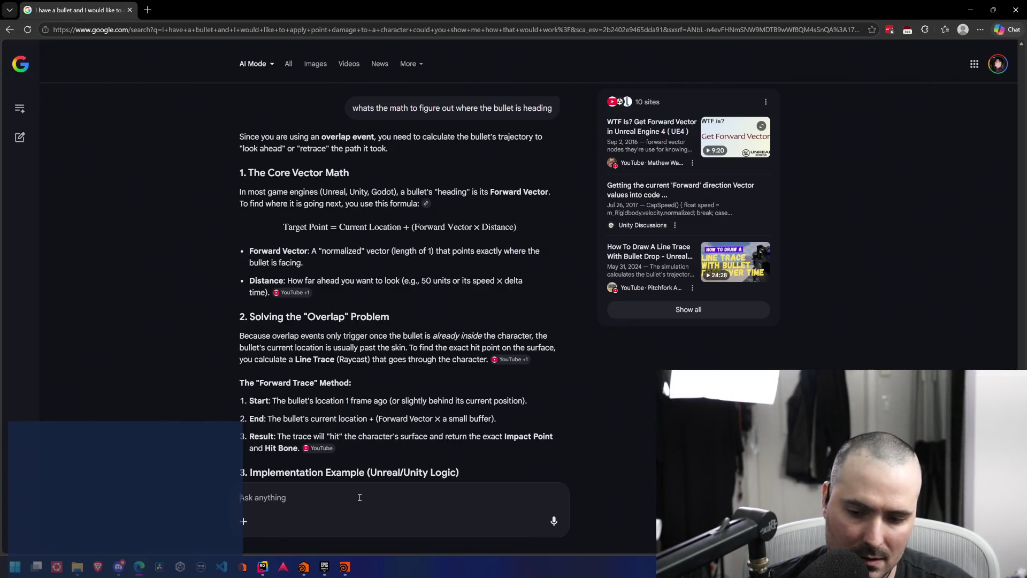
- Start a follow-up question with 'Can', then return to Rider
{"action": "type", "text": "Can"}
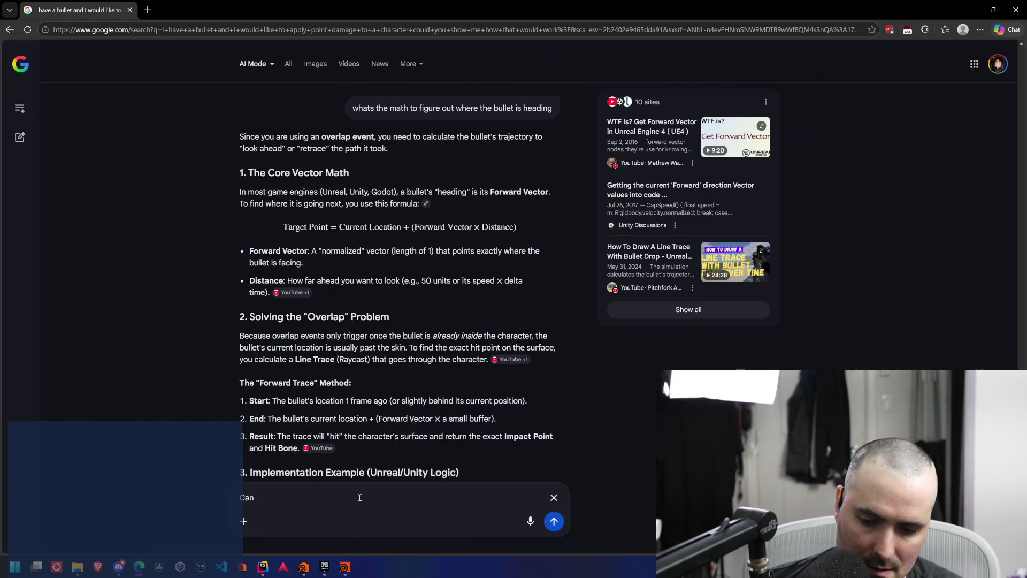
{"action": "key", "text": "alt+Tab"}
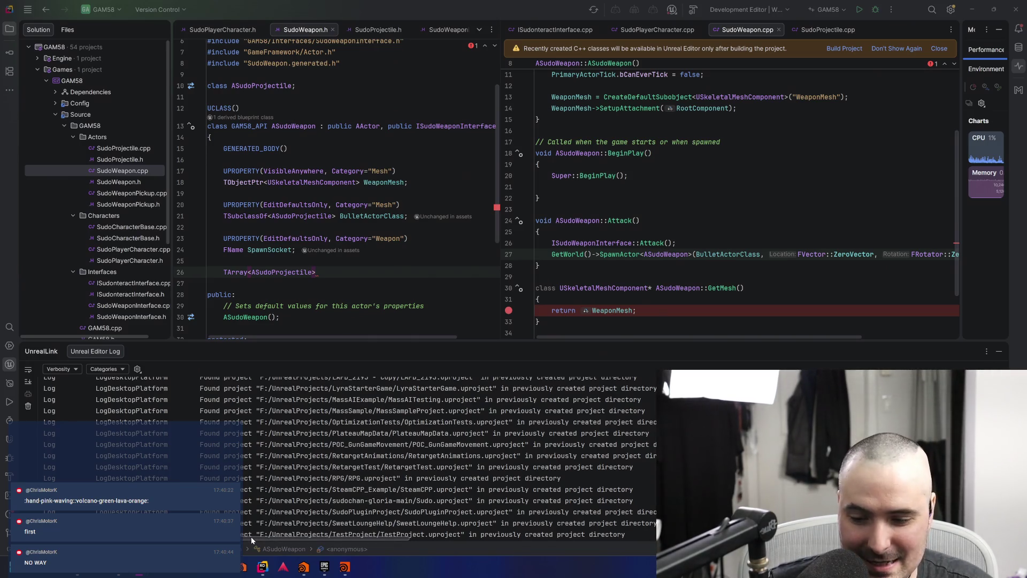
- Comment out the unfinished TArray line and build the project
{"action": "left_click", "coordinate": [262, 567]}
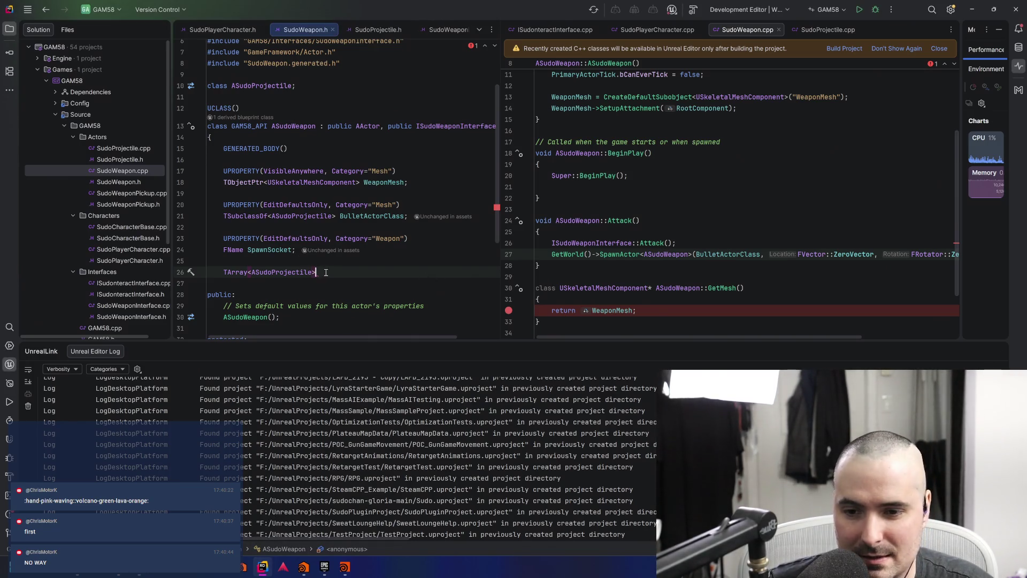
{"action": "key", "text": "Left"}
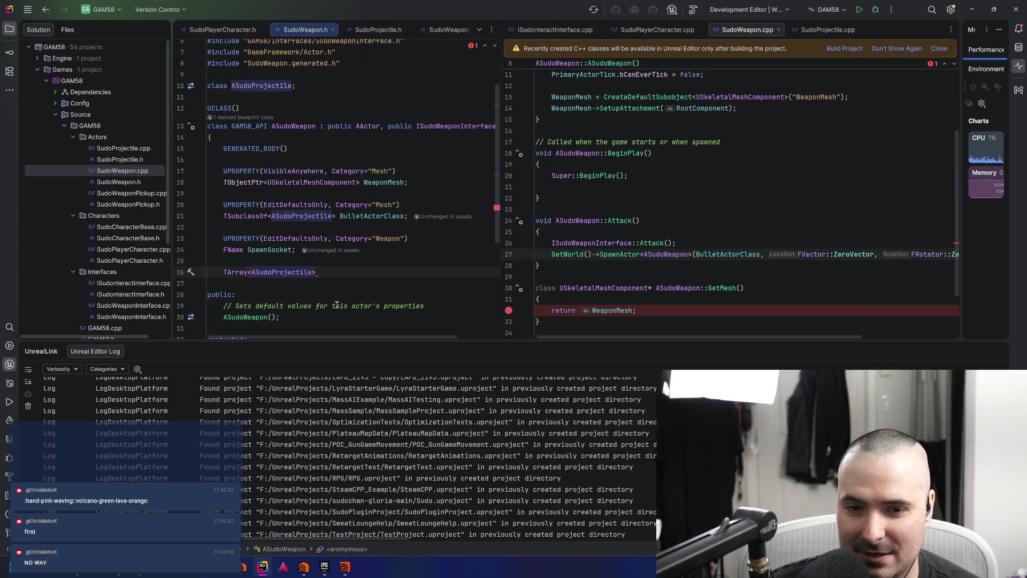
{"action": "key", "text": "ctrl+slash"}
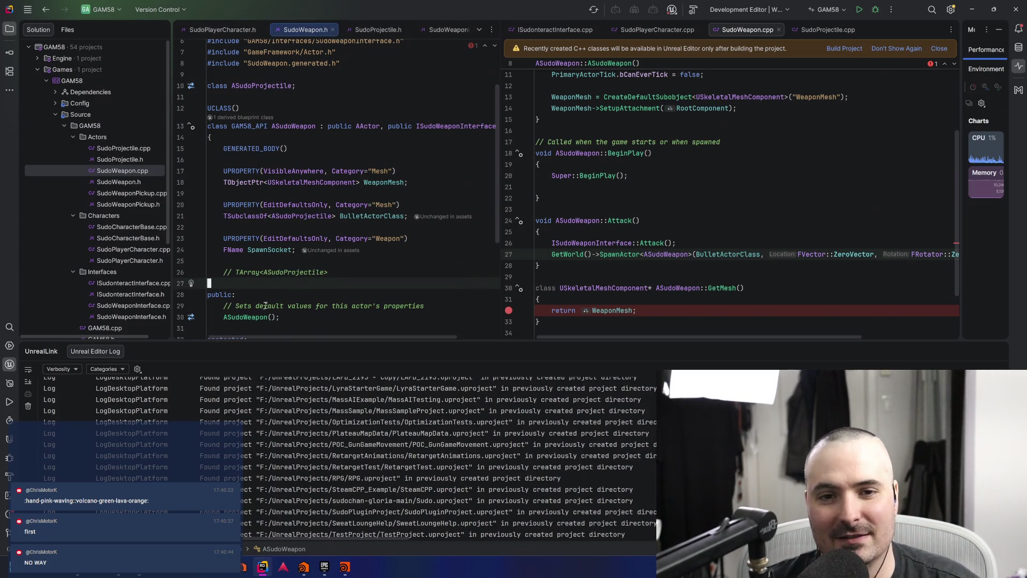
{"action": "scroll", "coordinate": [320, 214], "scroll_direction": "up", "scroll_amount": 2}
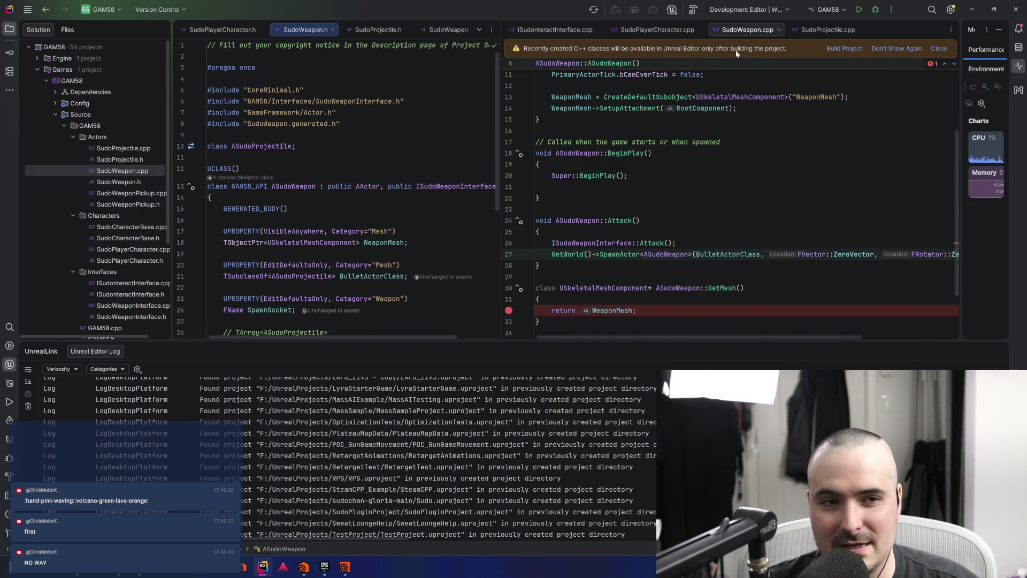
{"action": "left_click", "coordinate": [858, 10]}
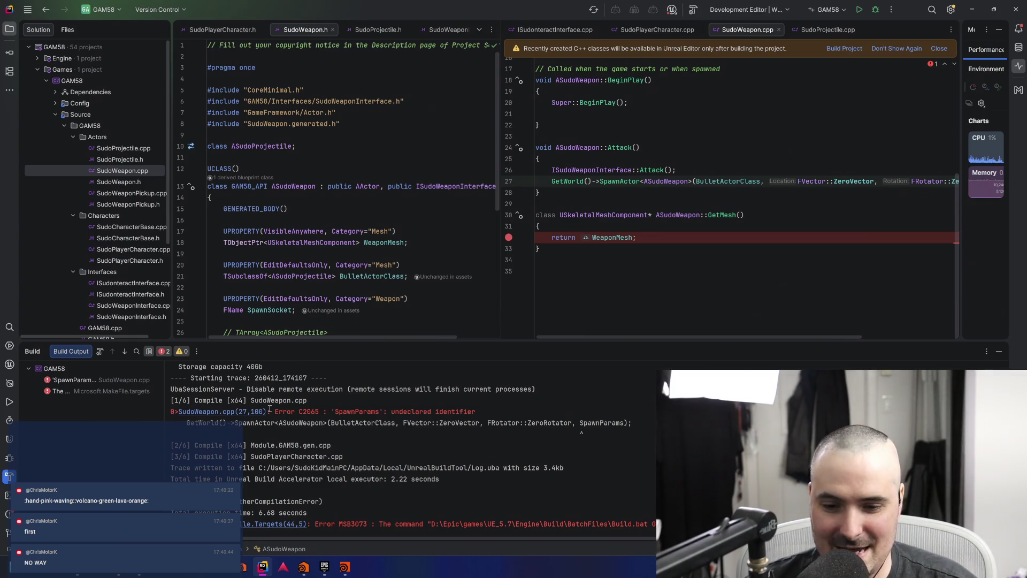
- Comment out the SpawnActor line 27 that fails over SpawnParams, then rebuild
{"action": "left_click", "coordinate": [235, 411]}
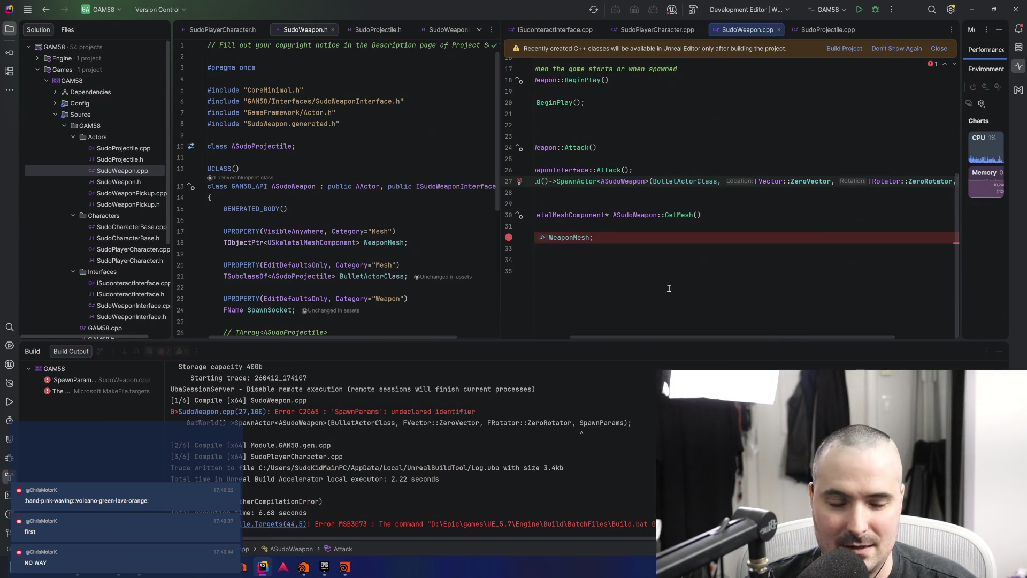
{"action": "left_click_drag", "start_coordinate": [667, 336], "coordinate": [633, 336]}
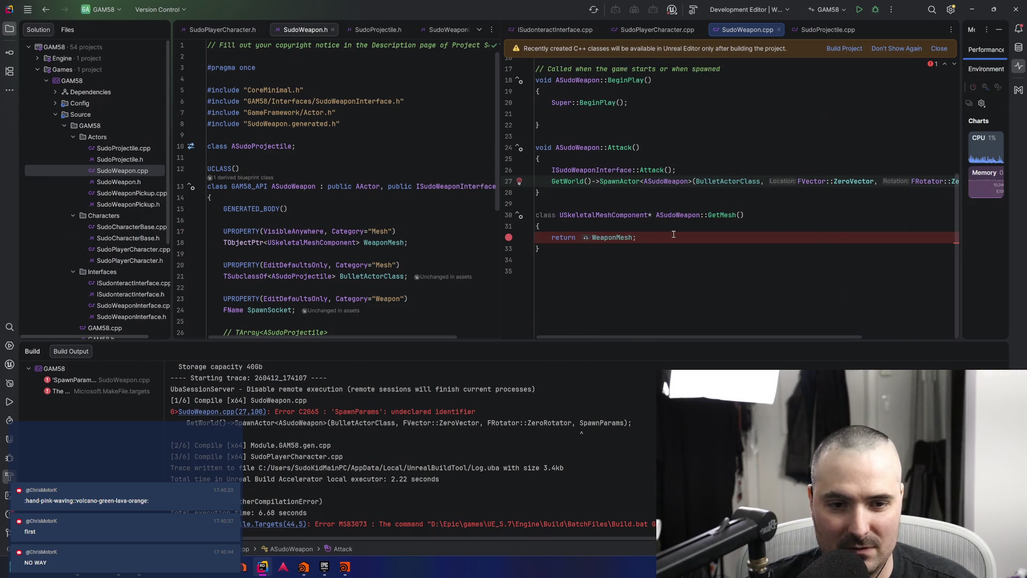
{"action": "left_click", "coordinate": [768, 180]}
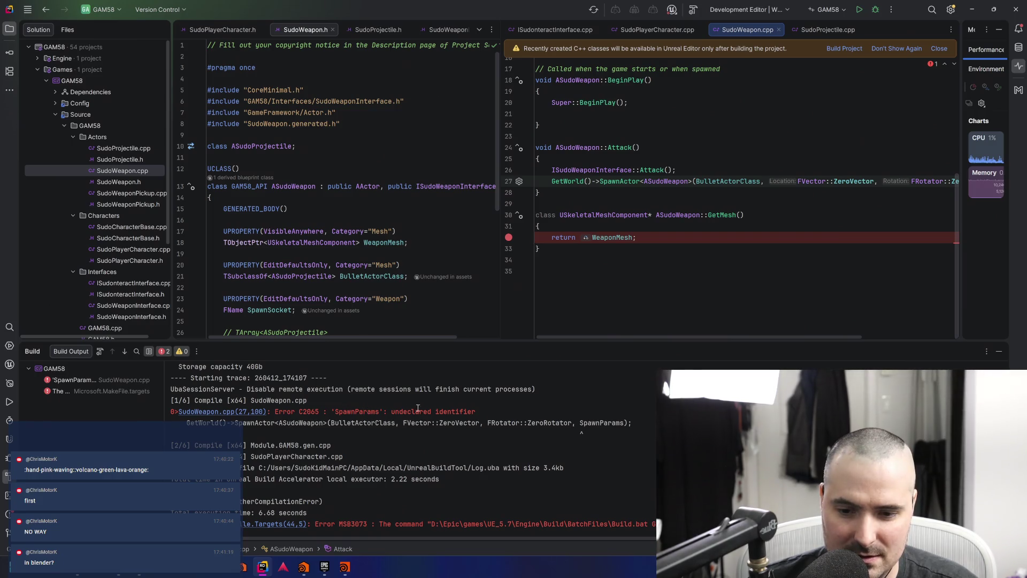
{"action": "left_click", "coordinate": [681, 181]}
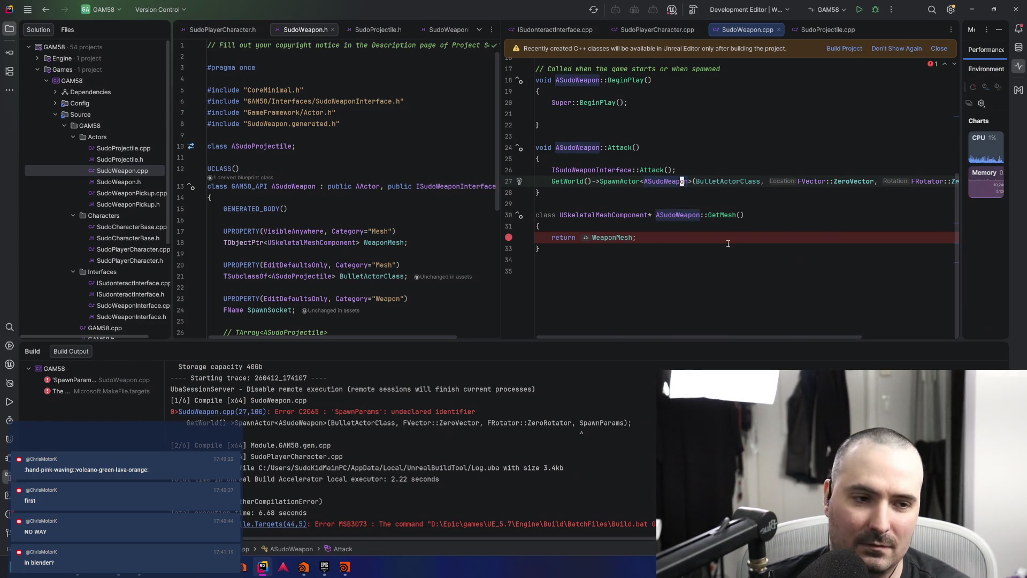
{"action": "key", "text": "ctrl+slash"}
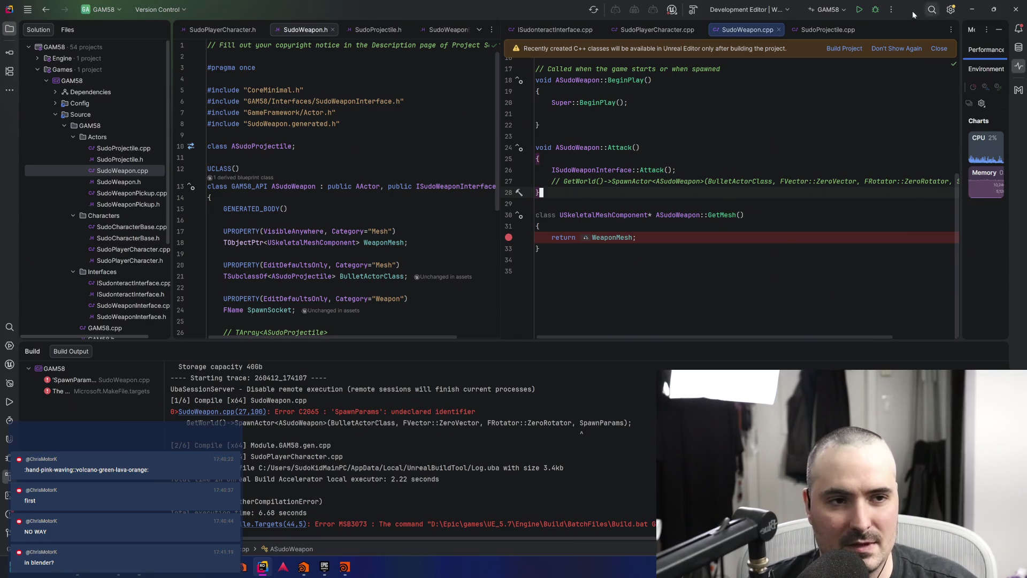
{"action": "left_click", "coordinate": [859, 9]}
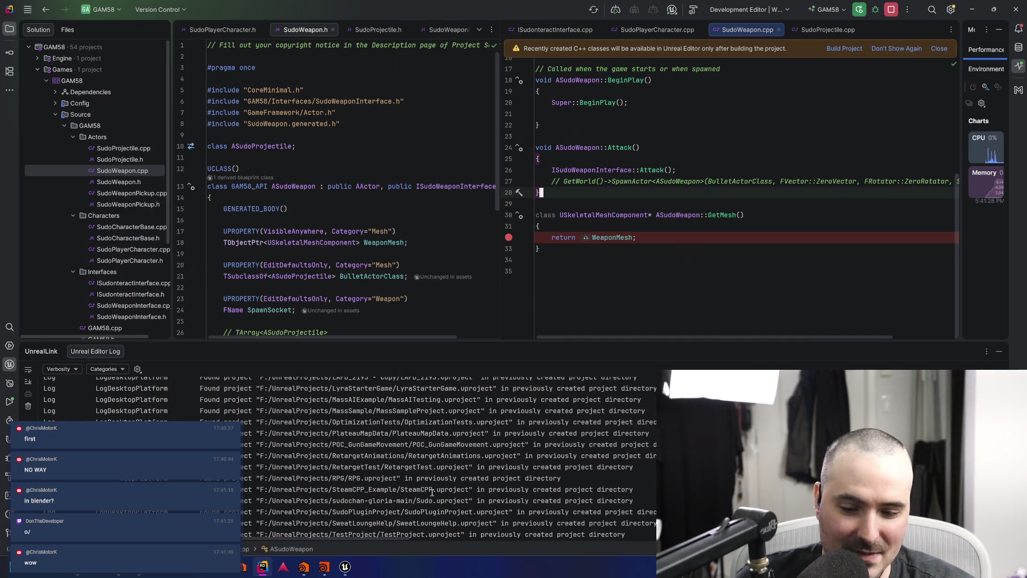
- Open SM_Bullet (Nanite, M_PolygonWestern_01_A) in Unreal Editor's Static Mesh Editor
{"action": "left_click", "coordinate": [345, 567]}
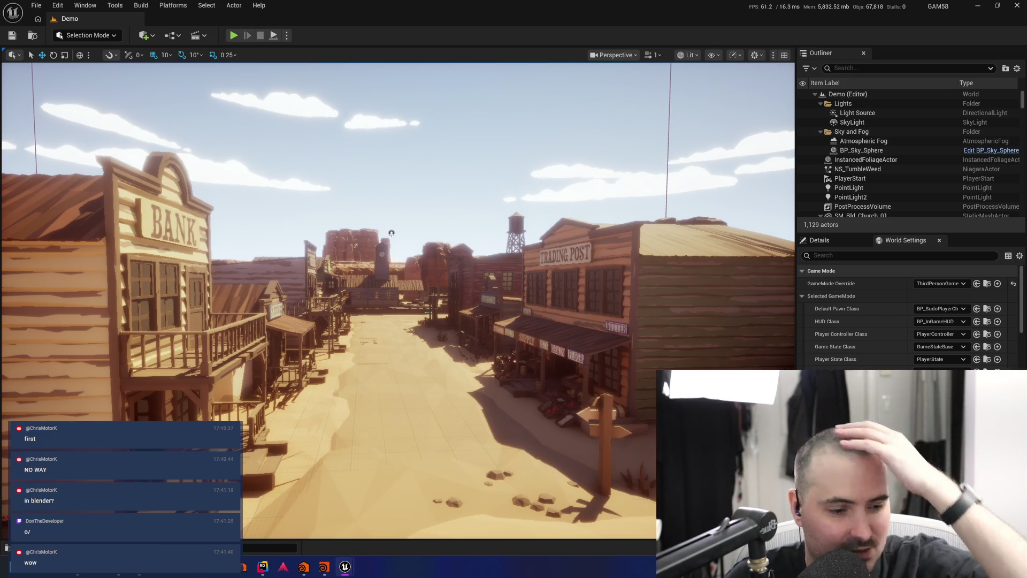
{"action": "key", "text": "alt+Tab"}
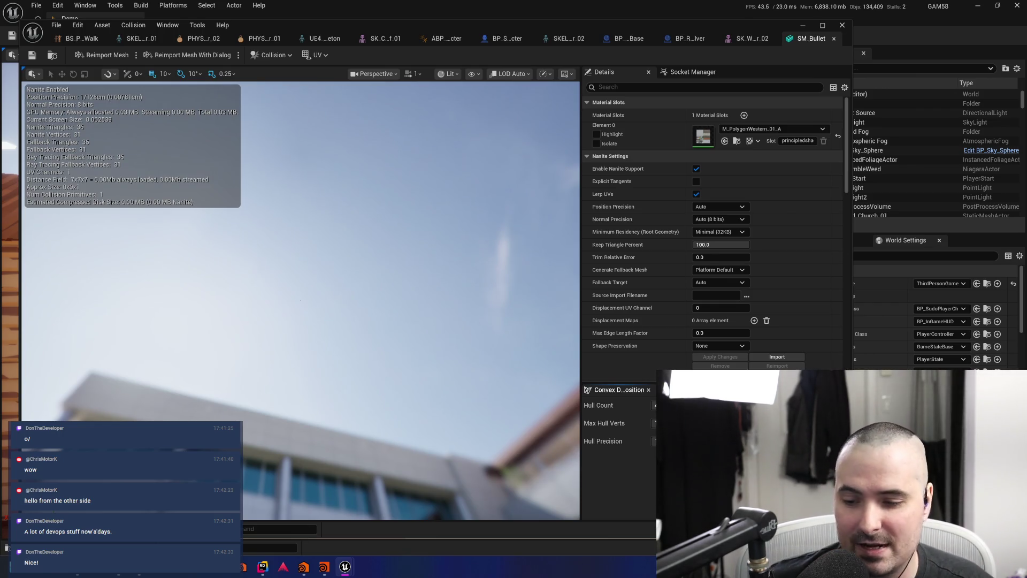
- From the Google AI Mode page, load youtube.com in a new browser tab
{"action": "left_click", "coordinate": [140, 574]}
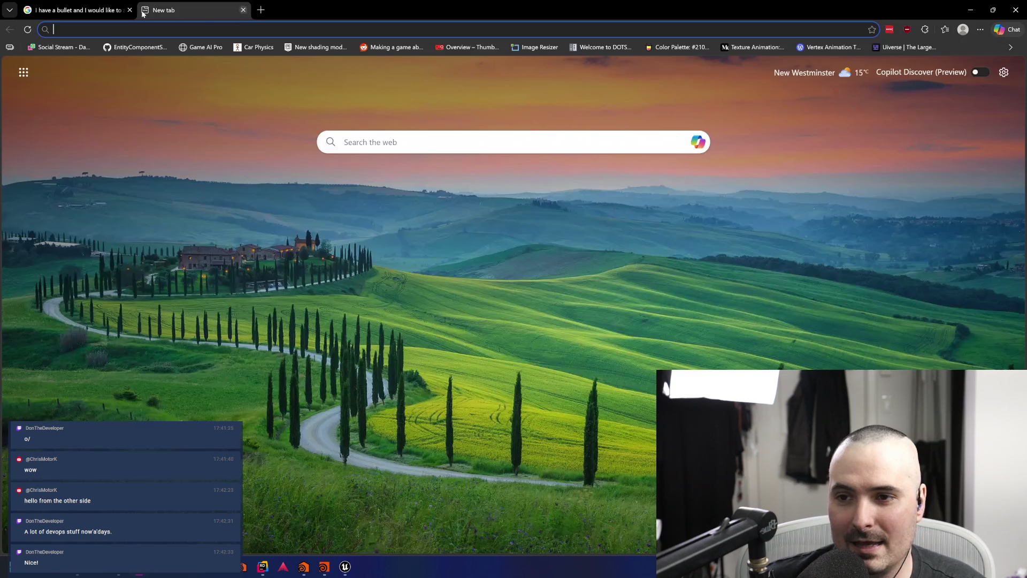
{"action": "left_click", "coordinate": [148, 10]}
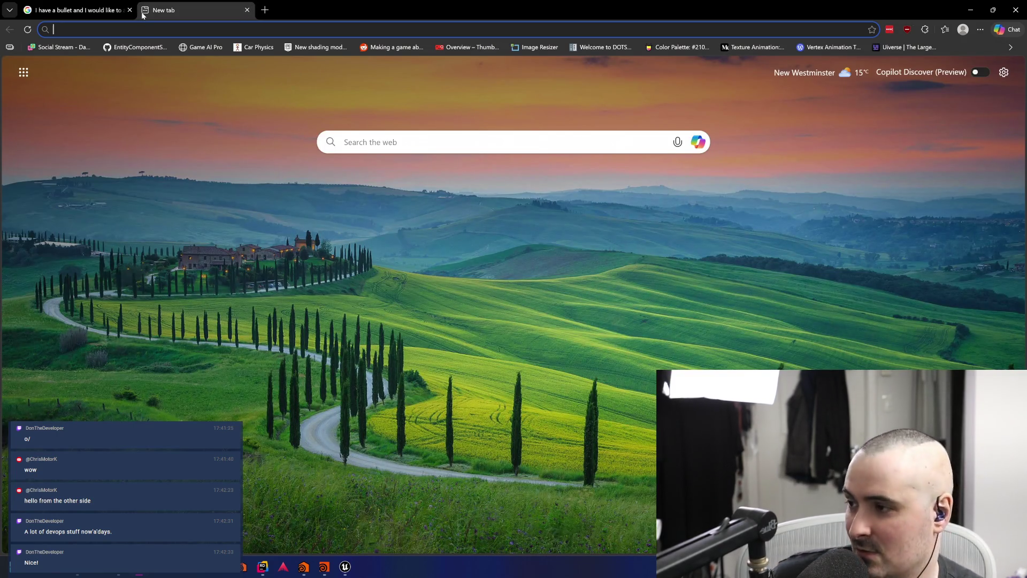
{"action": "type", "text": "youtube.com"}
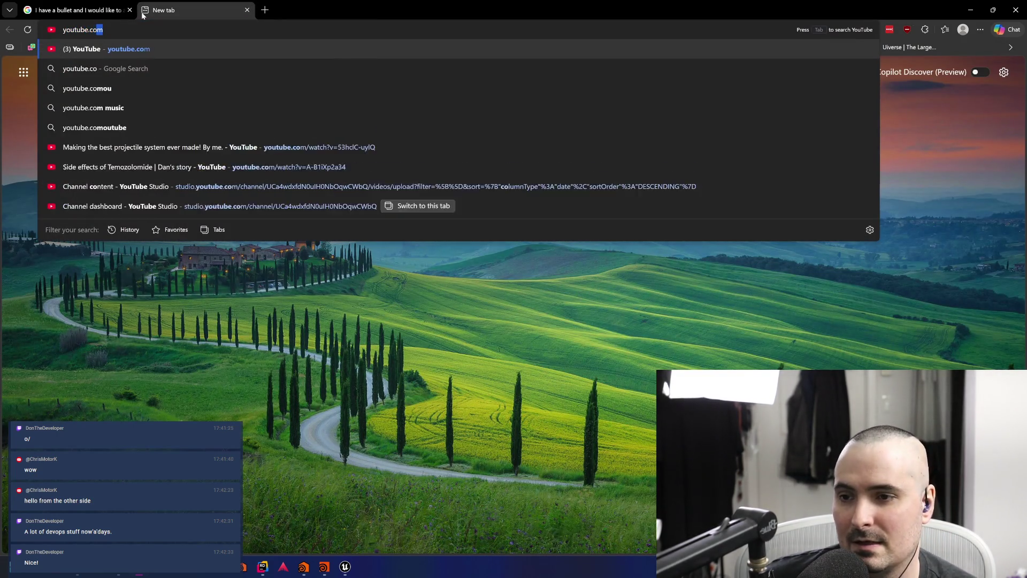
{"action": "key", "text": "Return"}
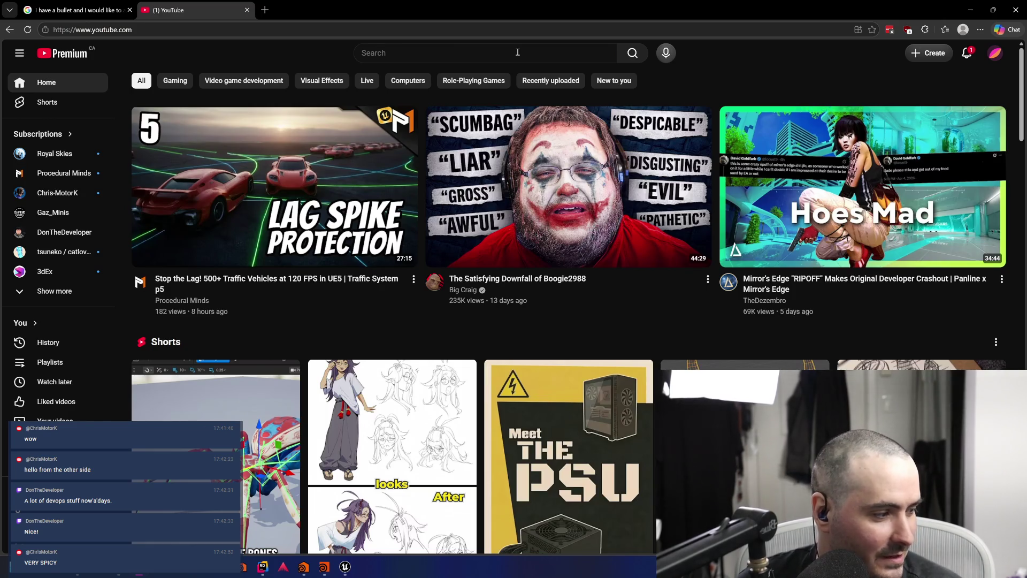
- Pause the Unreal Engine 5 tutorial and search YouTube for the 3D modeller's channel
{"action": "key", "text": "alt+Left"}
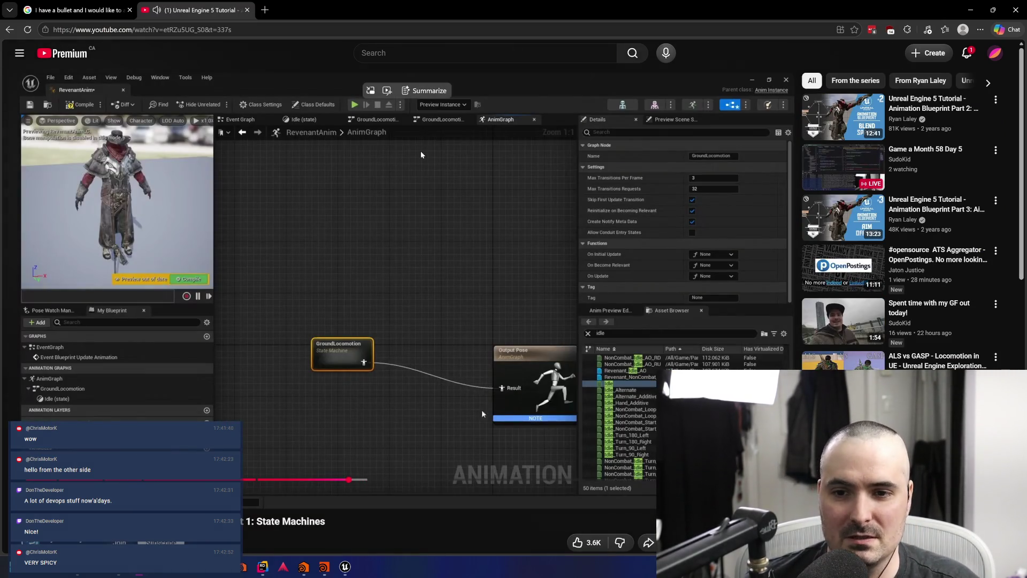
{"action": "left_click", "coordinate": [421, 154]}
{"action": "left_click", "coordinate": [430, 52]}
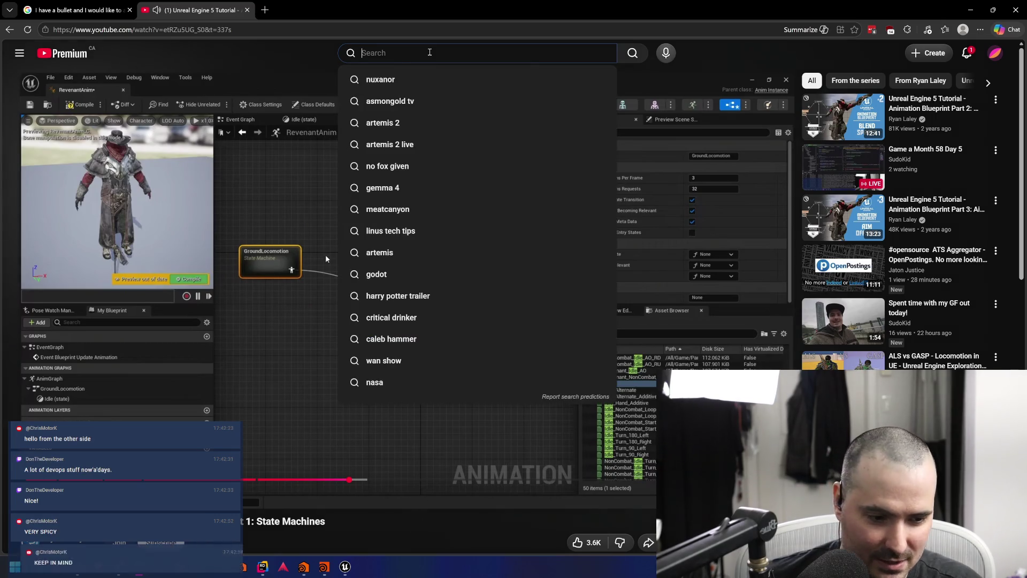
{"action": "type", "text": "chrismoto"}
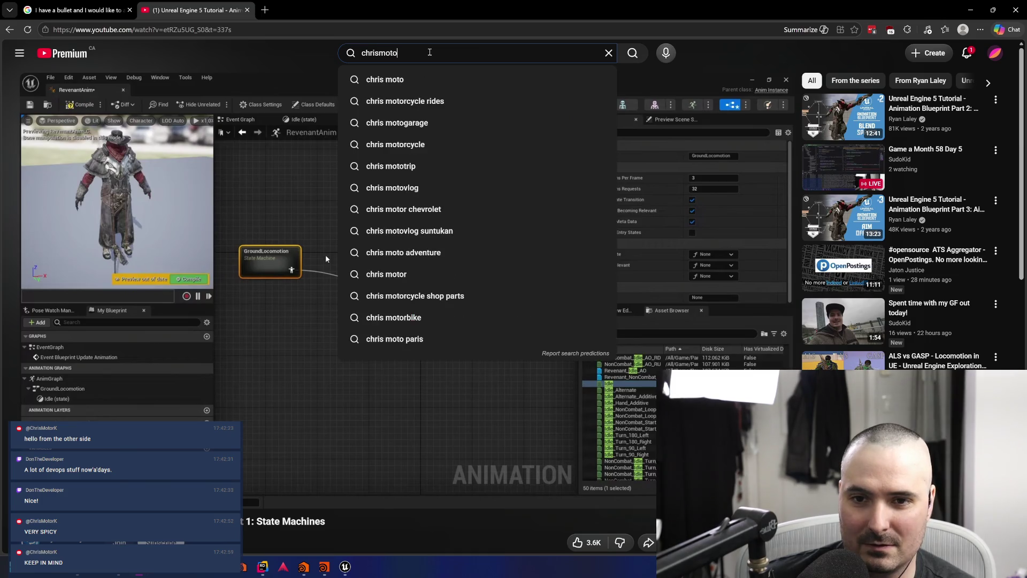
{"action": "key", "text": "BackSpace"}
{"action": "key", "text": "BackSpace"}
{"action": "key", "text": "BackSpace"}
{"action": "type", "text": "s_m"}
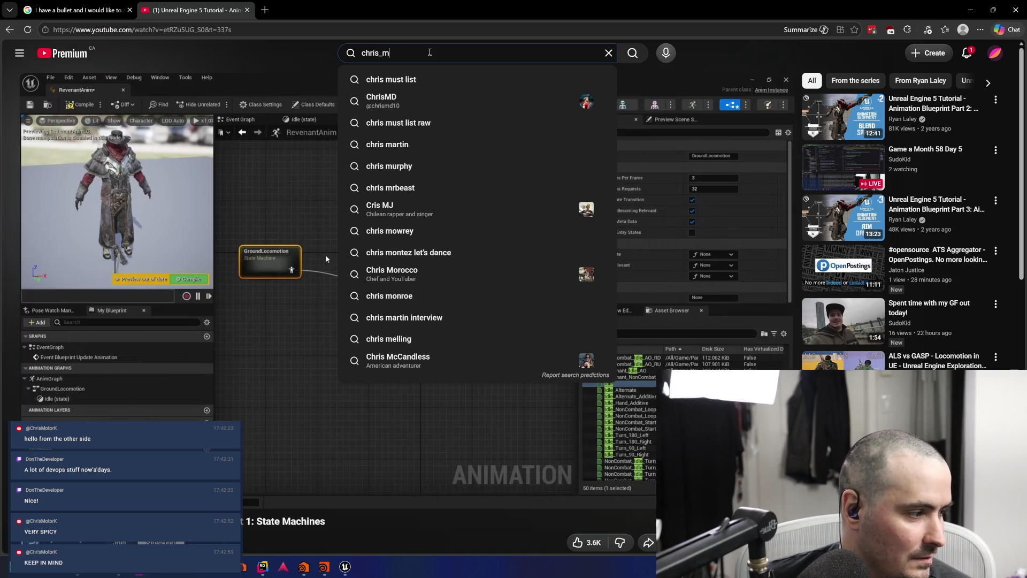
{"action": "key", "text": "BackSpace"}
{"action": "key", "text": "BackSpace"}
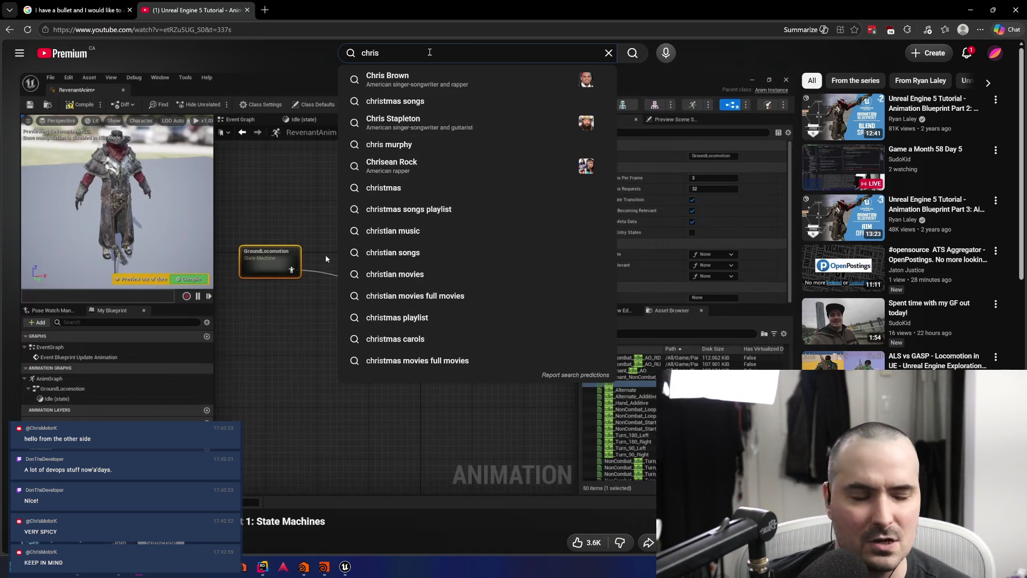
{"action": "type", "text": "motok"}
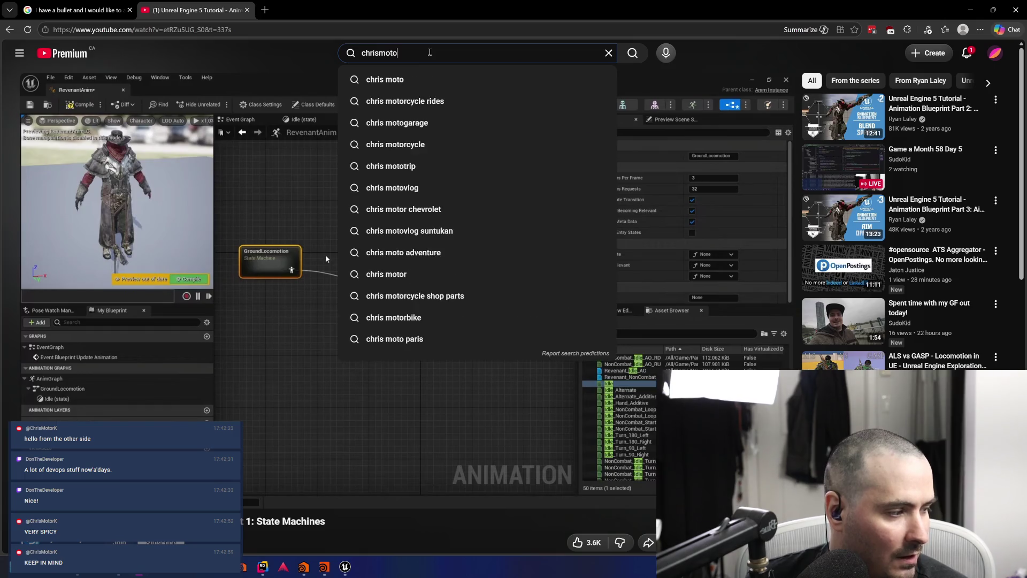
{"action": "key", "text": "Return"}
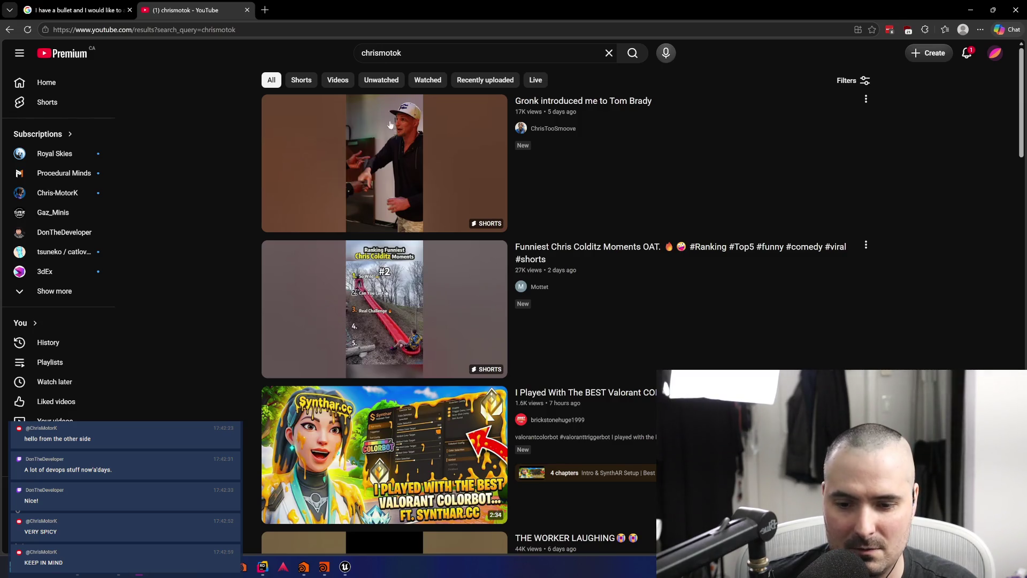
- Browse the subscribed modeller's channel page, then close the YouTube tab
{"action": "scroll", "coordinate": [222, 259], "scroll_direction": "down", "scroll_amount": 8}
{"action": "scroll", "coordinate": [220, 257], "scroll_direction": "up", "scroll_amount": 8}
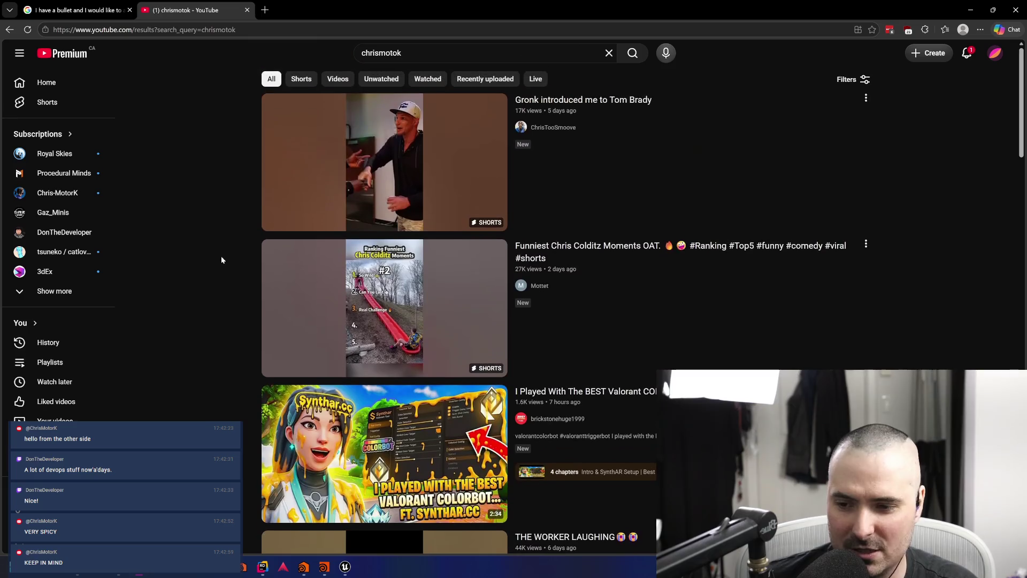
{"action": "left_click", "coordinate": [59, 198]}
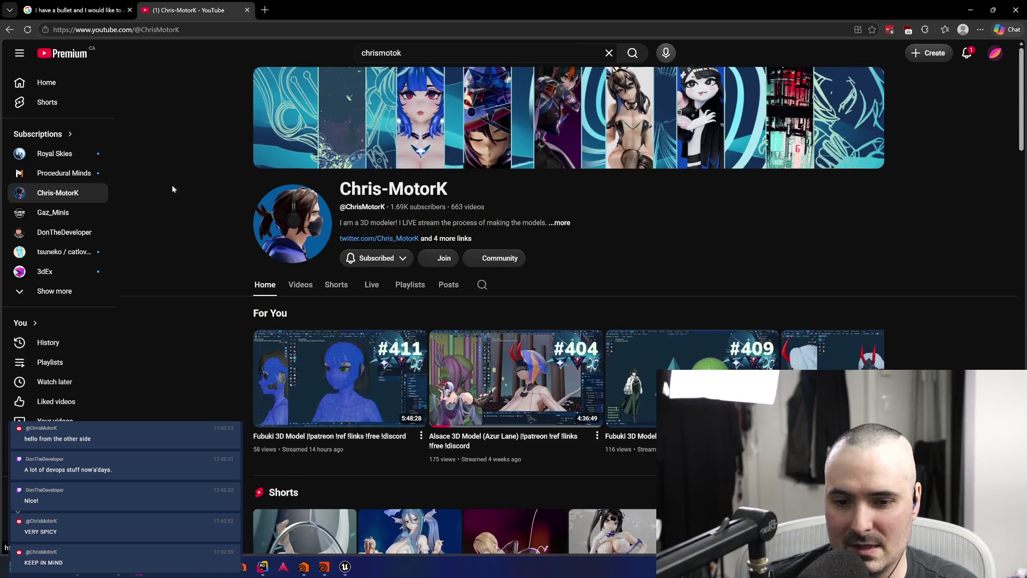
{"action": "scroll", "coordinate": [178, 218], "scroll_direction": "down", "scroll_amount": 1}
{"action": "scroll", "coordinate": [178, 218], "scroll_direction": "down", "scroll_amount": 5}
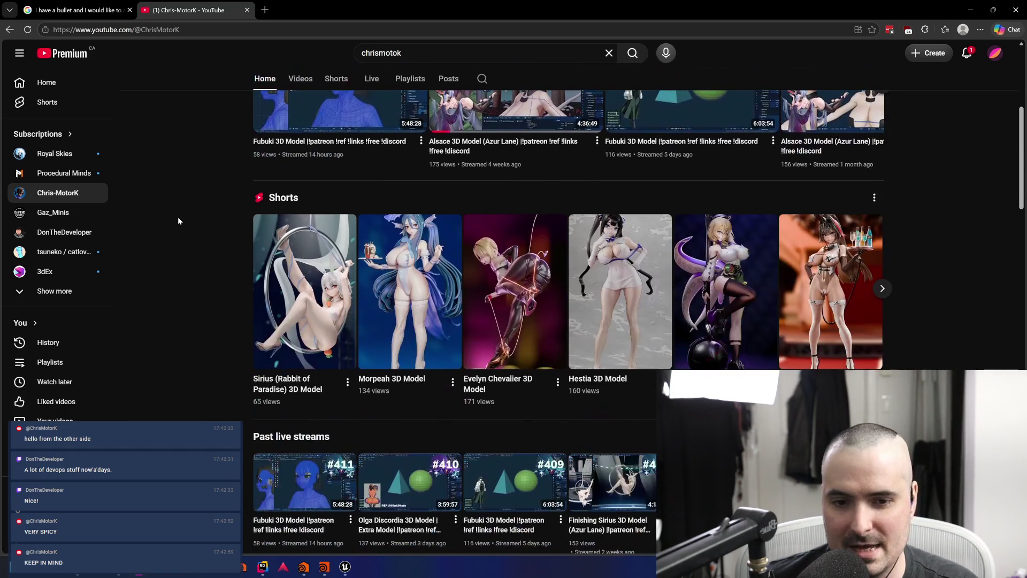
{"action": "scroll", "coordinate": [178, 221], "scroll_direction": "down", "scroll_amount": 5}
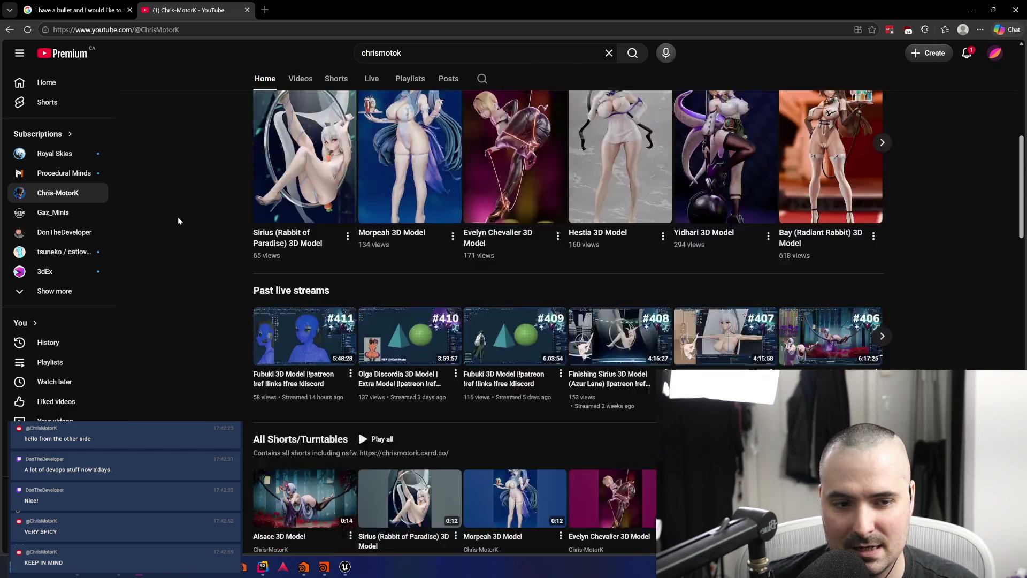
{"action": "scroll", "coordinate": [179, 220], "scroll_direction": "up", "scroll_amount": 10}
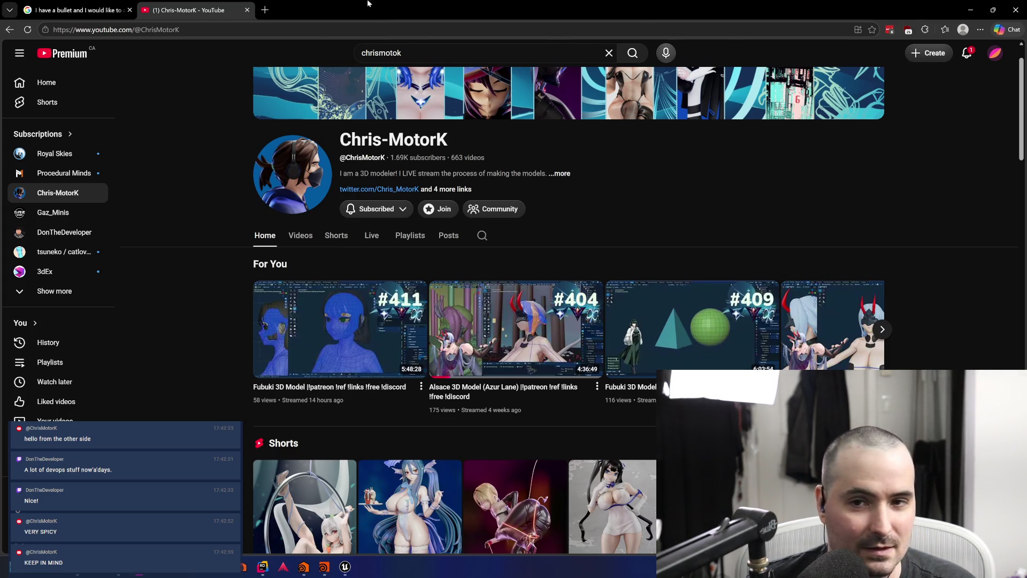
{"action": "middle_click", "coordinate": [220, 10]}
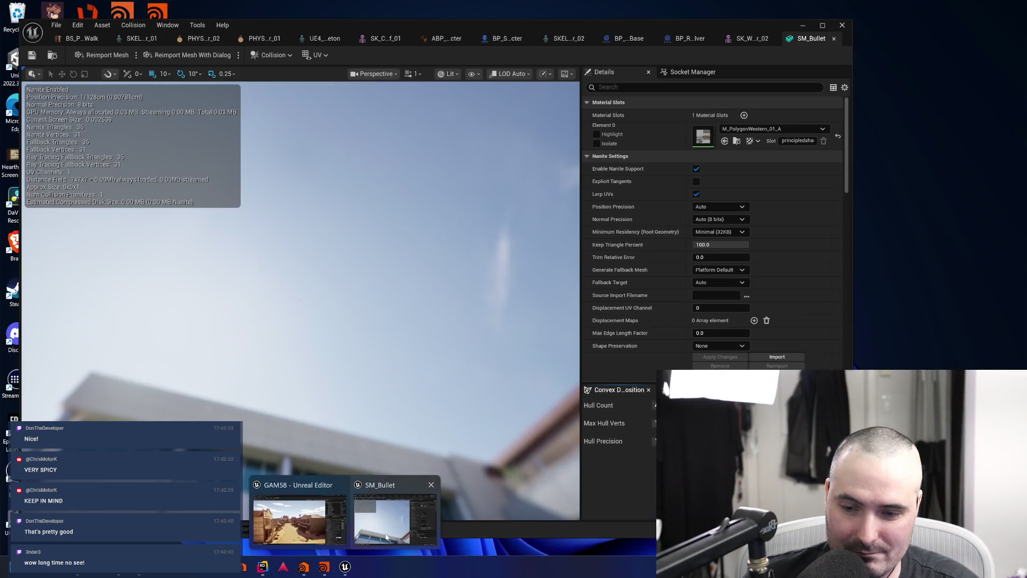
- Bring up the SM_Bullet mesh editor and orbit and zoom around the imported bullet
{"action": "left_click", "coordinate": [385, 533]}
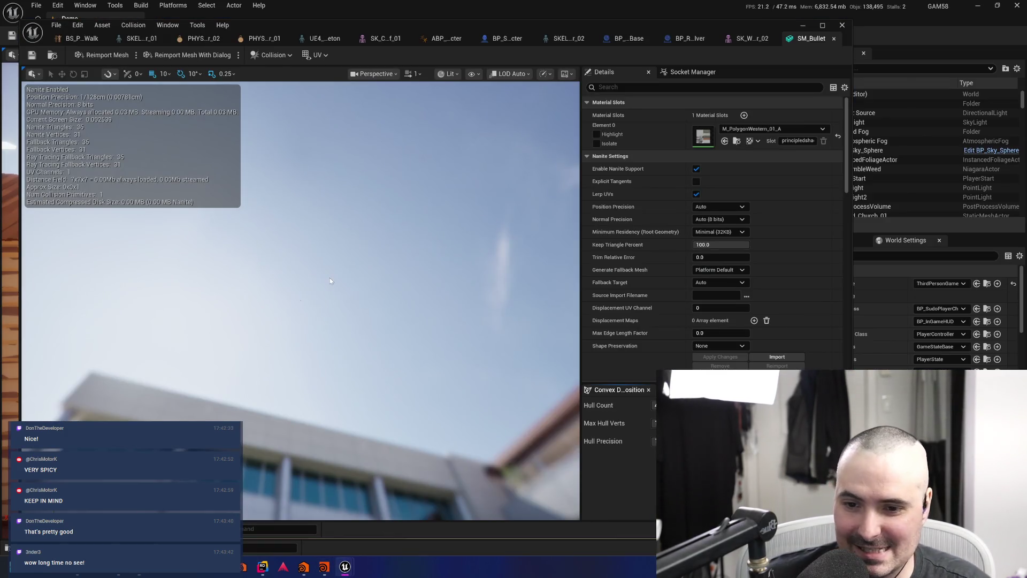
{"action": "mouse_move", "coordinate": [312, 303]}
{"action": "left_mouse_down"}
{"action": "mouse_move", "coordinate": [311, 222]}
{"action": "mouse_move", "coordinate": [278, 299]}
{"action": "mouse_move", "coordinate": [295, 316]}
{"action": "mouse_move", "coordinate": [296, 275]}
{"action": "mouse_move", "coordinate": [288, 307]}
{"action": "left_mouse_up"}
{"action": "scroll", "coordinate": [296, 304], "scroll_direction": "up", "scroll_amount": 5}
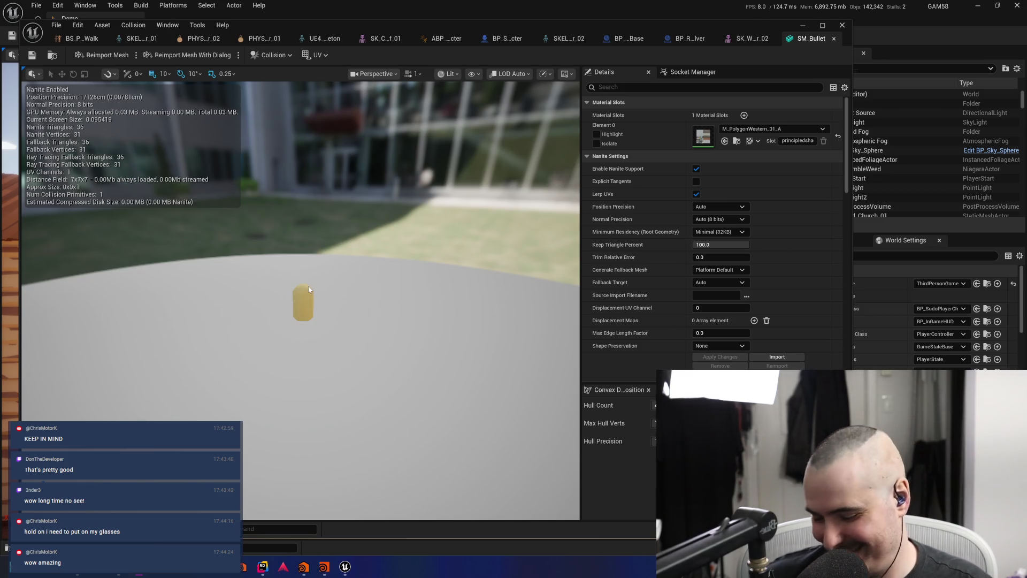
{"action": "mouse_move", "coordinate": [298, 304]}
{"action": "left_mouse_down"}
{"action": "mouse_move", "coordinate": [294, 337]}
{"action": "mouse_move", "coordinate": [292, 302]}
{"action": "left_mouse_up"}
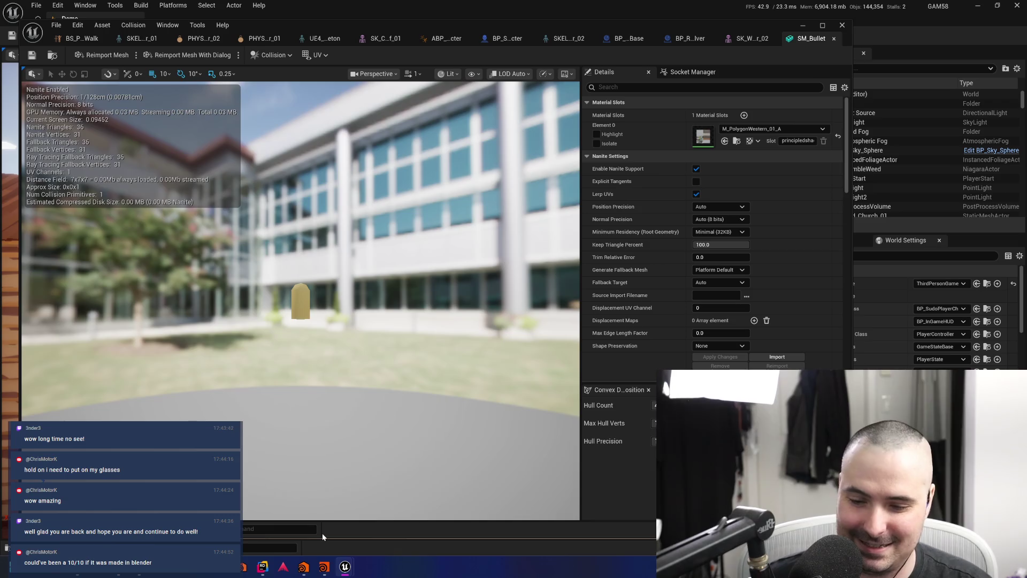
{"action": "left_click", "coordinate": [325, 568]}
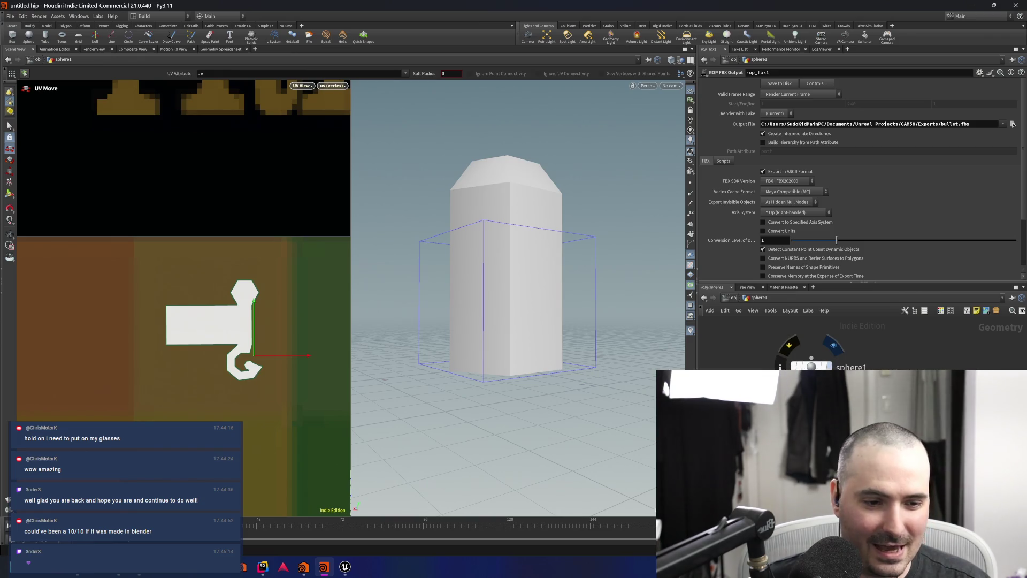
- Display sphere1, tumble around the bullet, and show sphere1's parameters (Polygon Mesh, radius 0.5, 6 columns)
{"action": "left_click", "coordinate": [834, 345]}
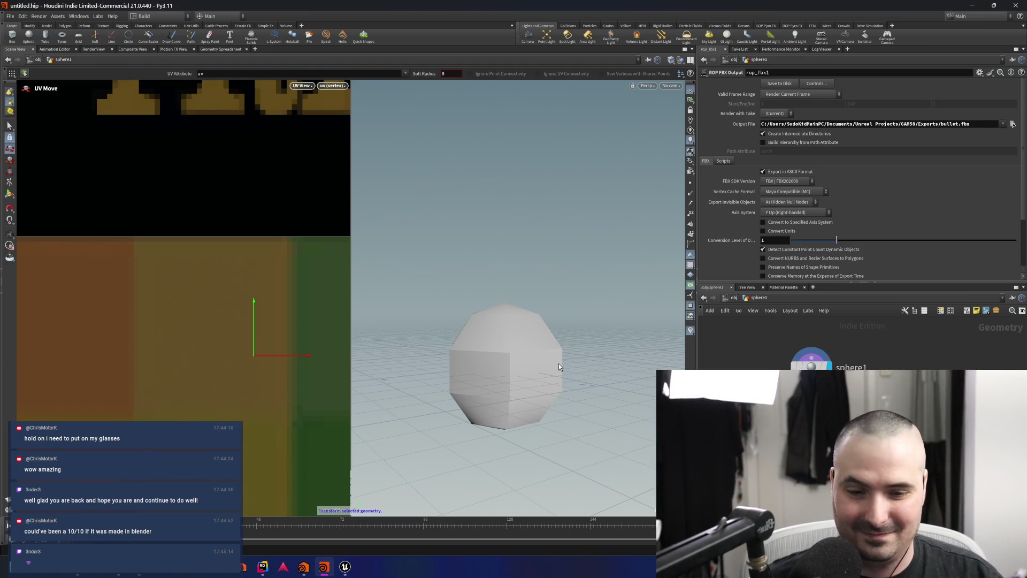
{"action": "key", "text": "Escape"}
{"action": "mouse_move", "coordinate": [554, 361]}
{"action": "left_mouse_down"}
{"action": "mouse_move", "coordinate": [589, 335]}
{"action": "mouse_move", "coordinate": [548, 299]}
{"action": "mouse_move", "coordinate": [592, 303]}
{"action": "mouse_move", "coordinate": [482, 374]}
{"action": "left_mouse_up"}
{"action": "key", "text": "Return"}
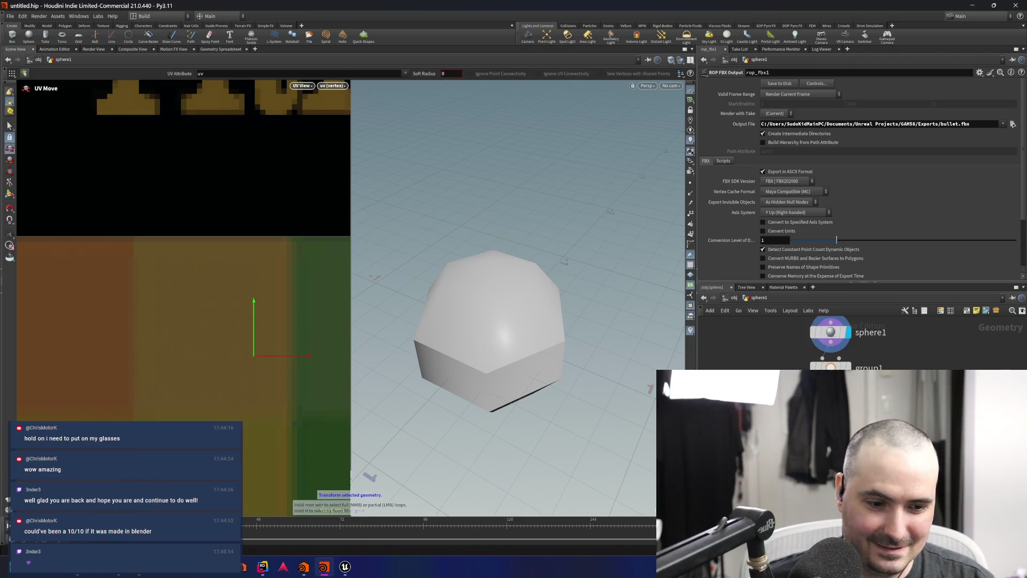
{"action": "scroll", "coordinate": [909, 355], "scroll_direction": "down", "scroll_amount": 2}
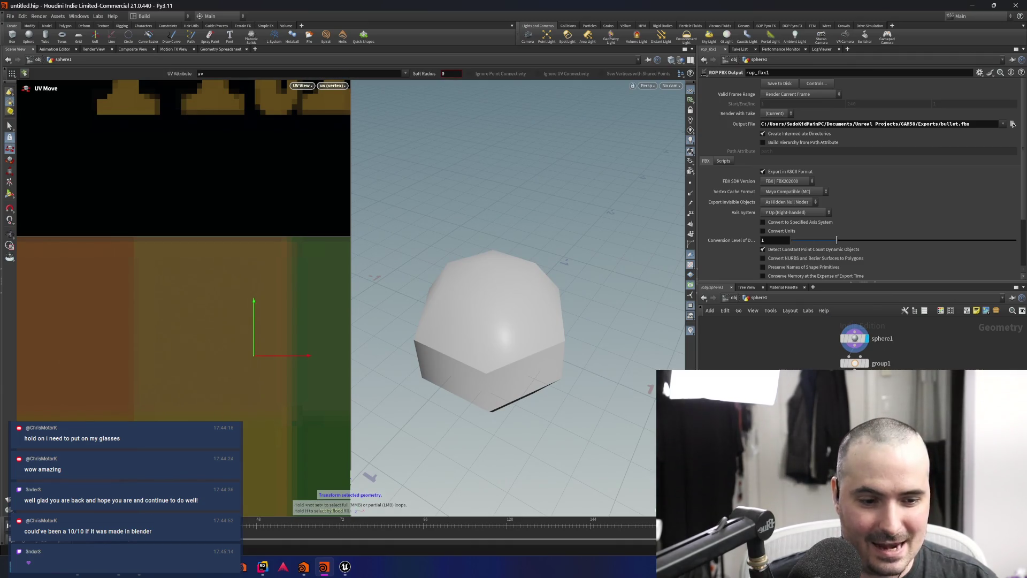
{"action": "key", "text": "Escape"}
{"action": "mouse_move", "coordinate": [509, 359]}
{"action": "left_mouse_down"}
{"action": "mouse_move", "coordinate": [534, 257]}
{"action": "mouse_move", "coordinate": [505, 337]}
{"action": "mouse_move", "coordinate": [482, 278]}
{"action": "mouse_move", "coordinate": [539, 284]}
{"action": "mouse_move", "coordinate": [525, 209]}
{"action": "left_mouse_up"}
{"action": "key", "text": "Return"}
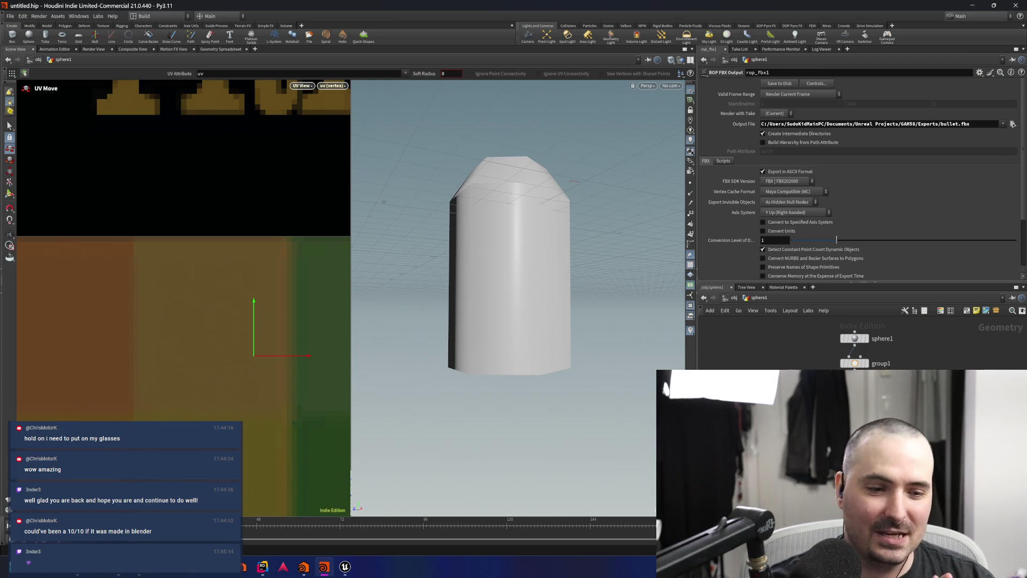
{"action": "left_click", "coordinate": [856, 338]}
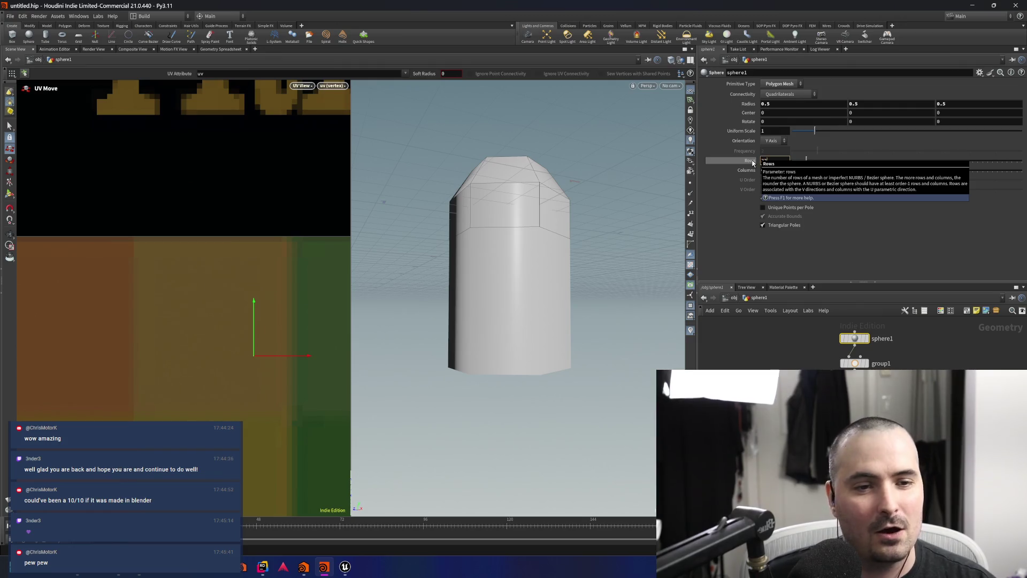
- Set sphere1's rows and columns to 32 and inspect the smoother dome in wireframe
{"action": "left_click_drag", "start_coordinate": [752, 163], "coordinate": [765, 166]}
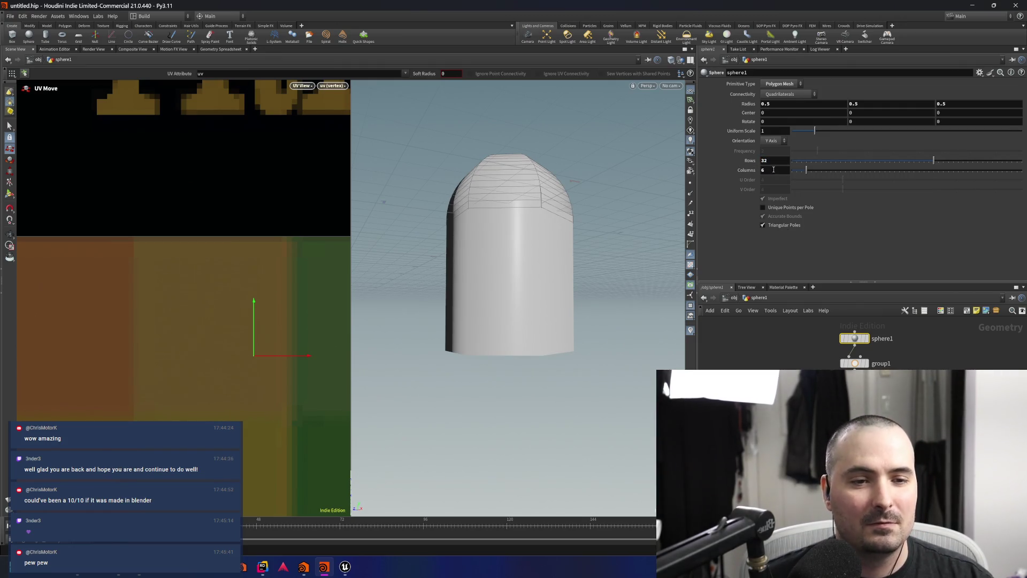
{"action": "left_click_drag", "start_coordinate": [727, 165], "coordinate": [765, 170]}
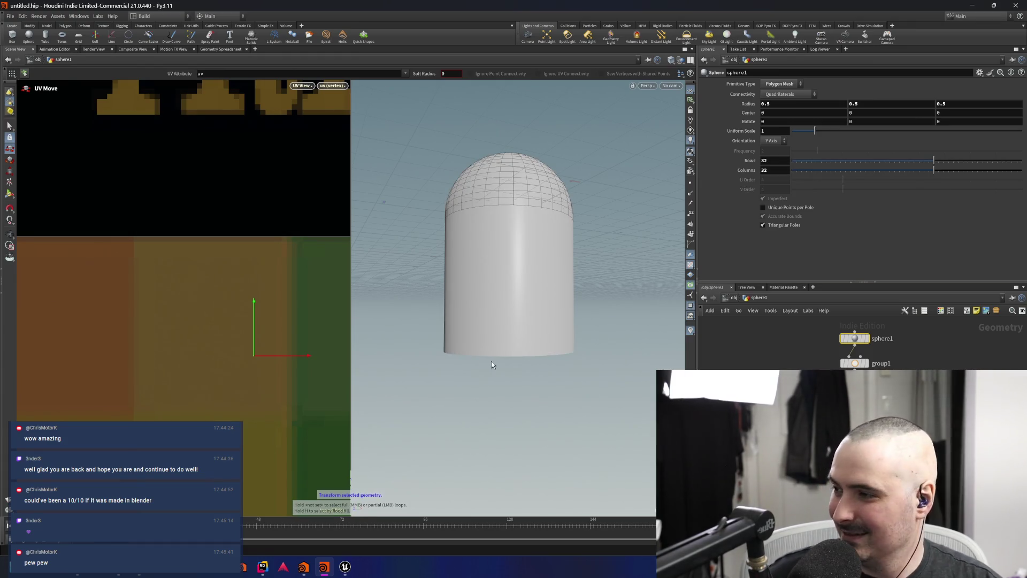
{"action": "key", "text": "Escape"}
{"action": "mouse_move", "coordinate": [492, 361]}
{"action": "left_mouse_down"}
{"action": "mouse_move", "coordinate": [512, 294]}
{"action": "mouse_move", "coordinate": [584, 304]}
{"action": "mouse_move", "coordinate": [608, 337]}
{"action": "left_mouse_up"}
{"action": "key", "text": "w"}
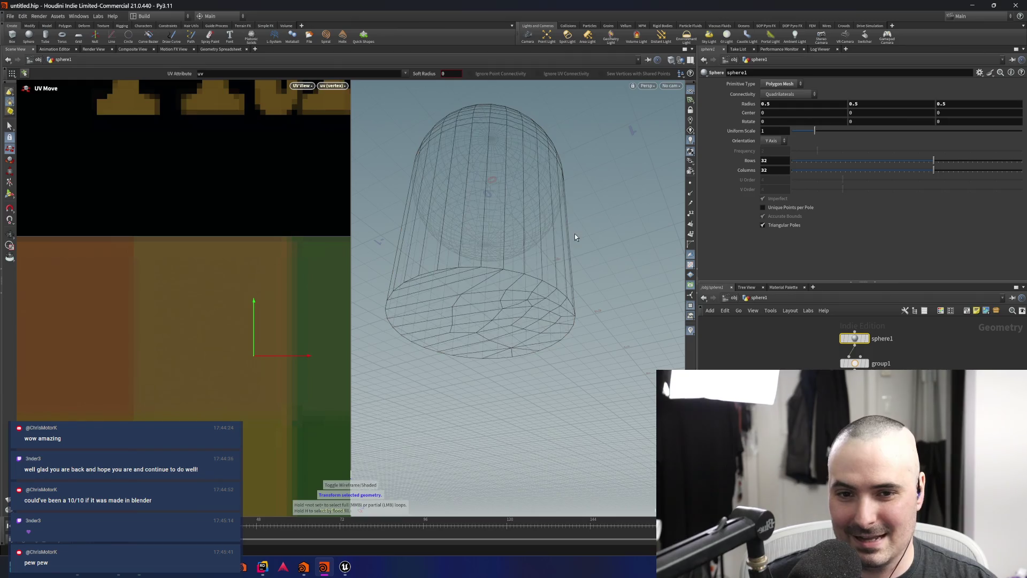
{"action": "mouse_move", "coordinate": [555, 243]}
{"action": "left_mouse_down"}
{"action": "mouse_move", "coordinate": [547, 210]}
{"action": "mouse_move", "coordinate": [562, 227]}
{"action": "mouse_move", "coordinate": [534, 227]}
{"action": "mouse_move", "coordinate": [508, 349]}
{"action": "mouse_move", "coordinate": [489, 335]}
{"action": "mouse_move", "coordinate": [587, 335]}
{"action": "left_mouse_up"}
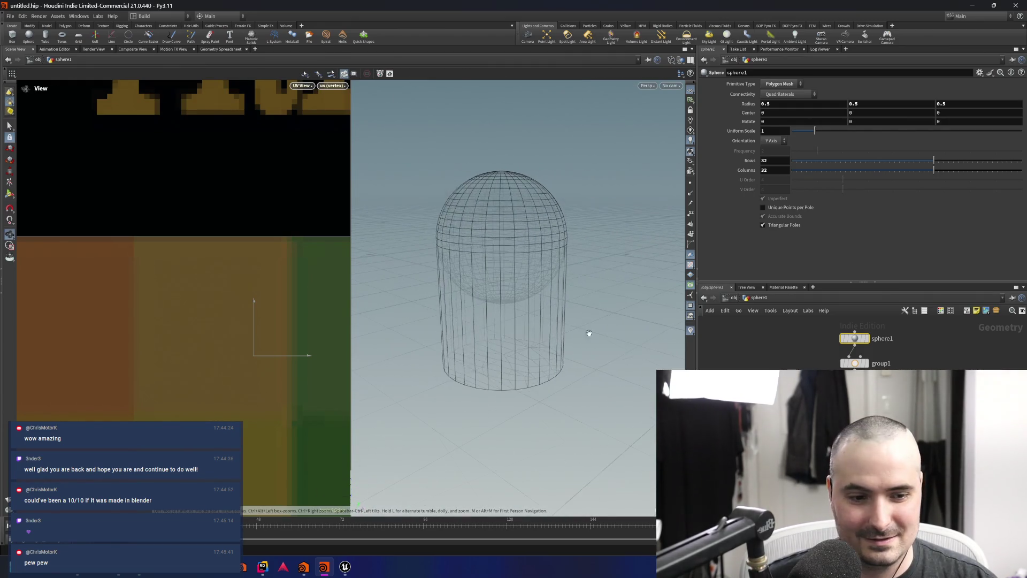
{"action": "key", "text": "t"}
- Add a Blast node deleting group1 and inspect the resulting cylinder in wireframe
{"action": "mouse_move", "coordinate": [869, 367]}
{"action": "mouse_move", "coordinate": [870, 367]}
{"action": "left_mouse_down"}
{"action": "mouse_move", "coordinate": [866, 382]}
{"action": "mouse_move", "coordinate": [869, 355]}
{"action": "left_mouse_up"}
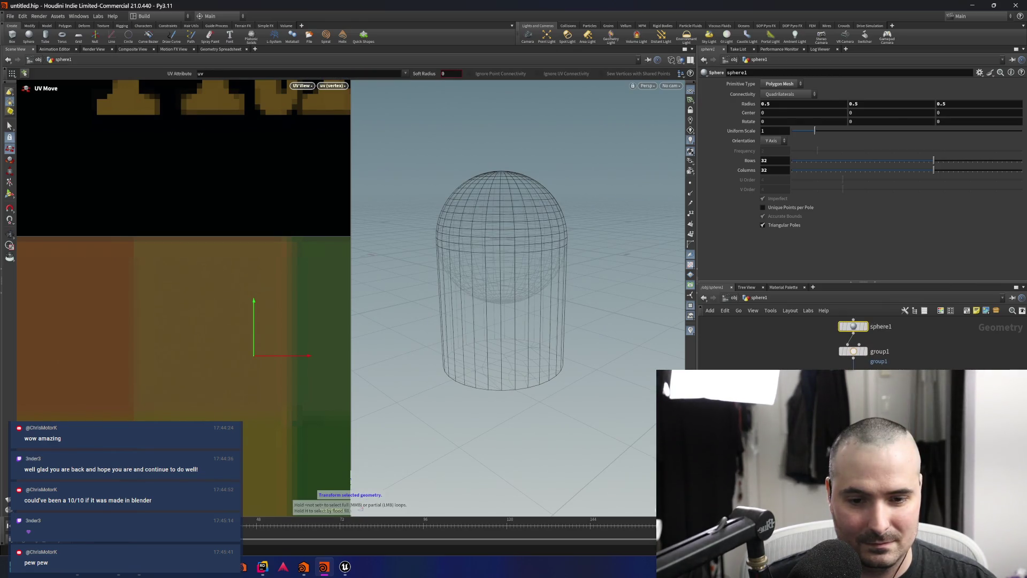
{"action": "key", "text": "Delete"}
{"action": "key", "text": "Escape"}
{"action": "mouse_move", "coordinate": [529, 273]}
{"action": "left_mouse_down"}
{"action": "mouse_move", "coordinate": [551, 252]}
{"action": "mouse_move", "coordinate": [597, 247]}
{"action": "mouse_move", "coordinate": [517, 277]}
{"action": "mouse_move", "coordinate": [635, 259]}
{"action": "mouse_move", "coordinate": [598, 239]}
{"action": "mouse_move", "coordinate": [560, 305]}
{"action": "left_mouse_up"}
{"action": "key", "text": "t"}
{"action": "key", "text": "Escape"}
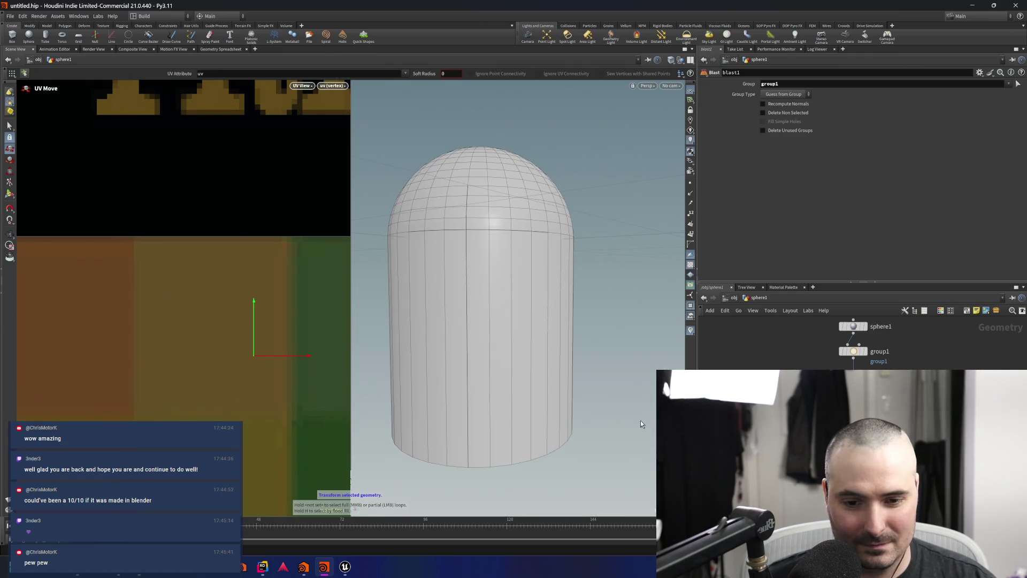
{"action": "mouse_move", "coordinate": [640, 420]}
{"action": "left_mouse_down"}
{"action": "mouse_move", "coordinate": [504, 270]}
{"action": "mouse_move", "coordinate": [631, 257]}
{"action": "mouse_move", "coordinate": [566, 258]}
{"action": "left_mouse_up"}
{"action": "key", "text": "w"}
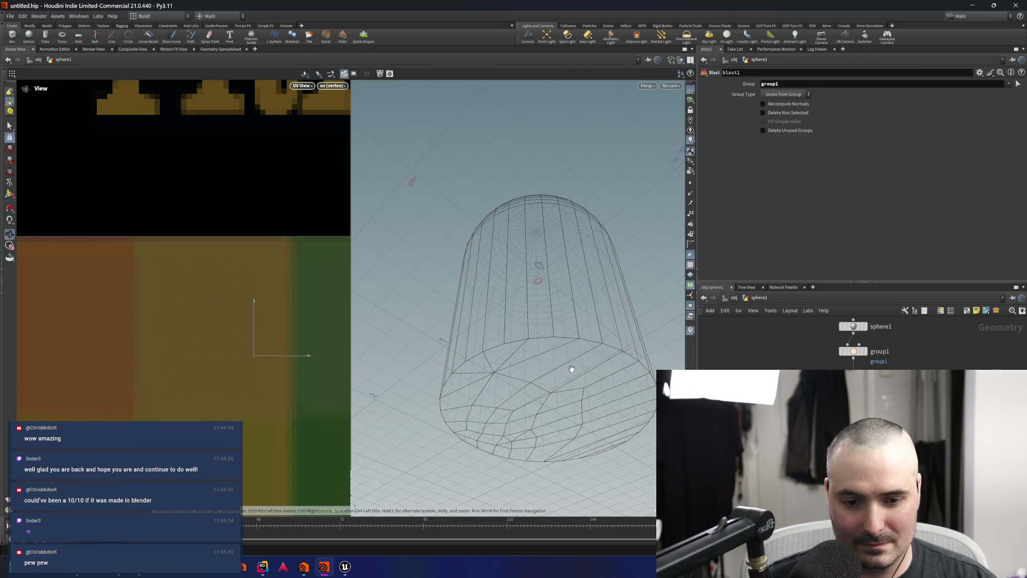
{"action": "mouse_move", "coordinate": [569, 367]}
{"action": "left_mouse_down"}
{"action": "mouse_move", "coordinate": [615, 325]}
{"action": "mouse_move", "coordinate": [633, 344]}
{"action": "mouse_move", "coordinate": [601, 369]}
{"action": "left_mouse_up"}
{"action": "key", "text": "t"}
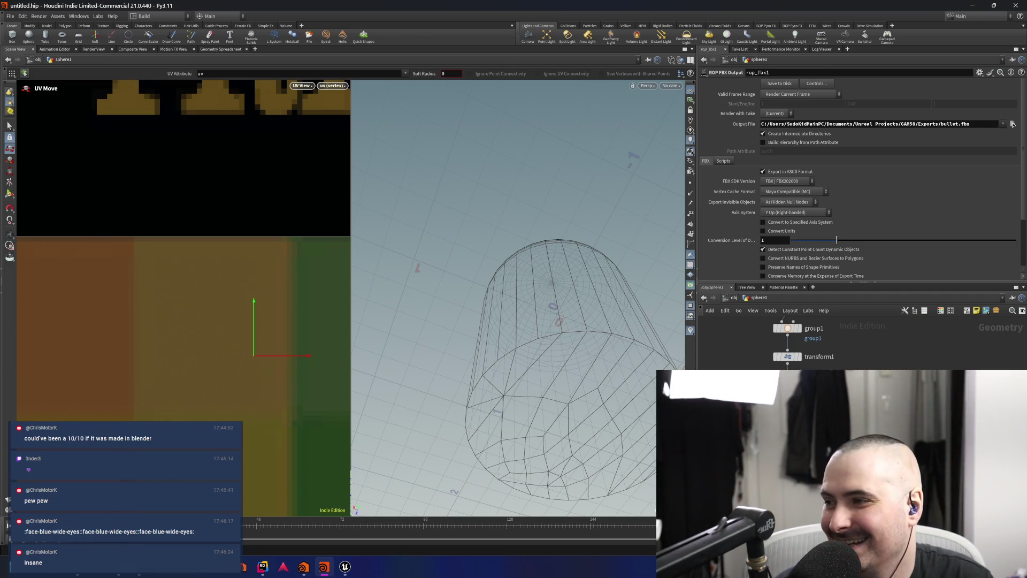
- Display and select file1 to view the geometry read from bullet.fbx
{"action": "left_click_drag", "start_coordinate": [932, 405], "coordinate": [868, 364]}
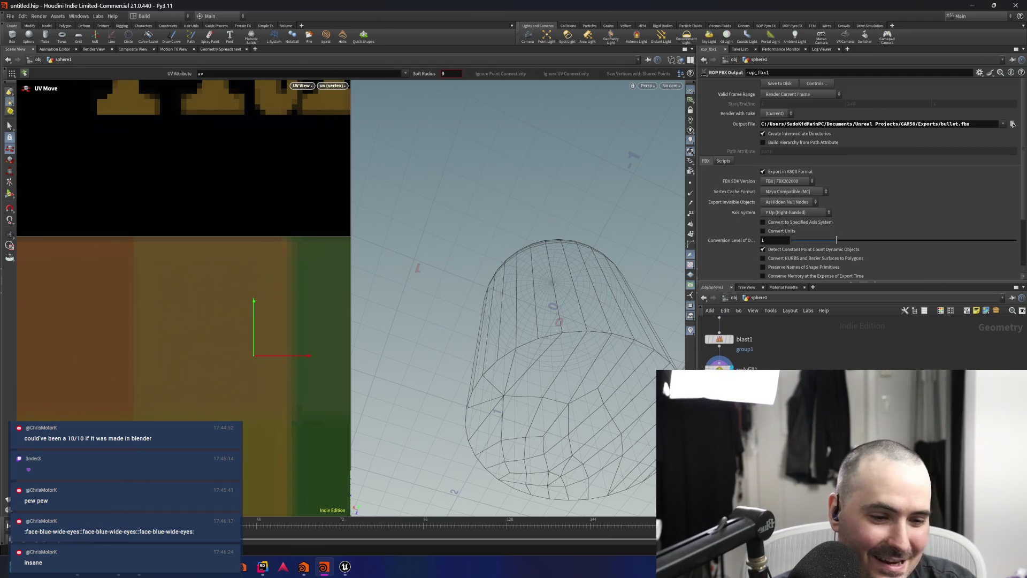
{"action": "left_click", "coordinate": [776, 368]}
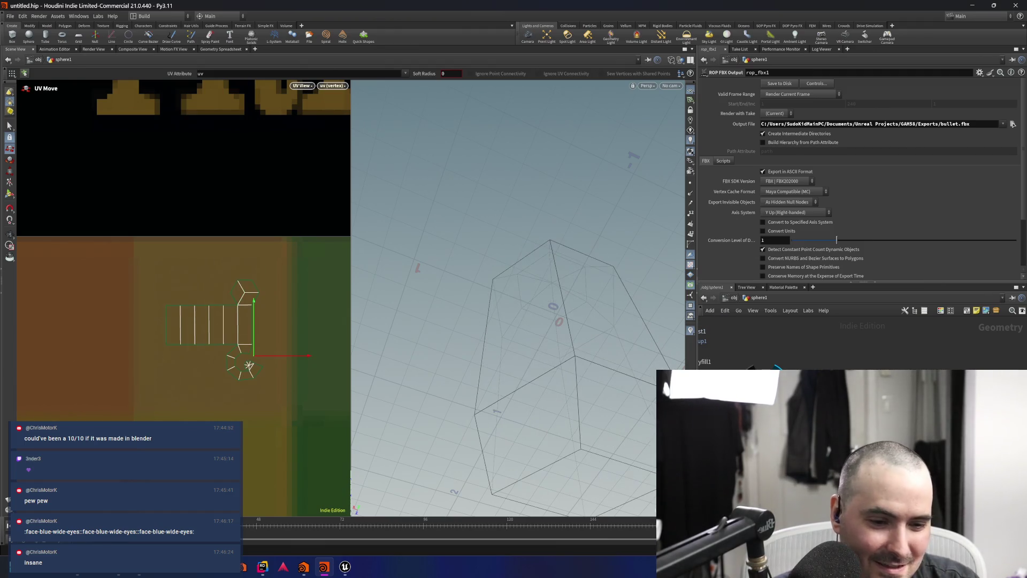
{"action": "left_click", "coordinate": [777, 369]}
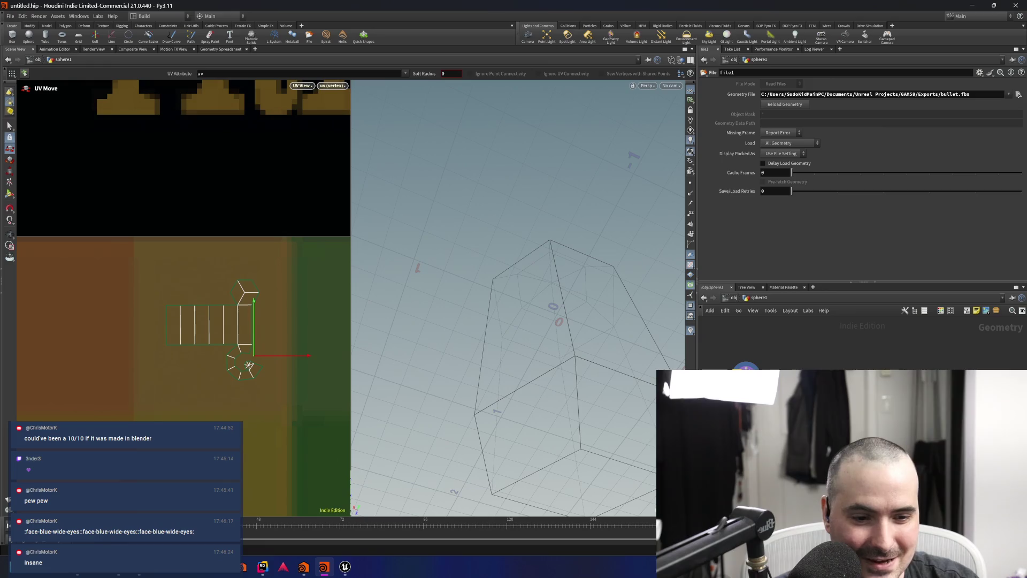
- Select quickmaterial1 and pan and zoom the UV view over the T_PolygonWestern texture atlas
{"action": "left_click", "coordinate": [747, 367]}
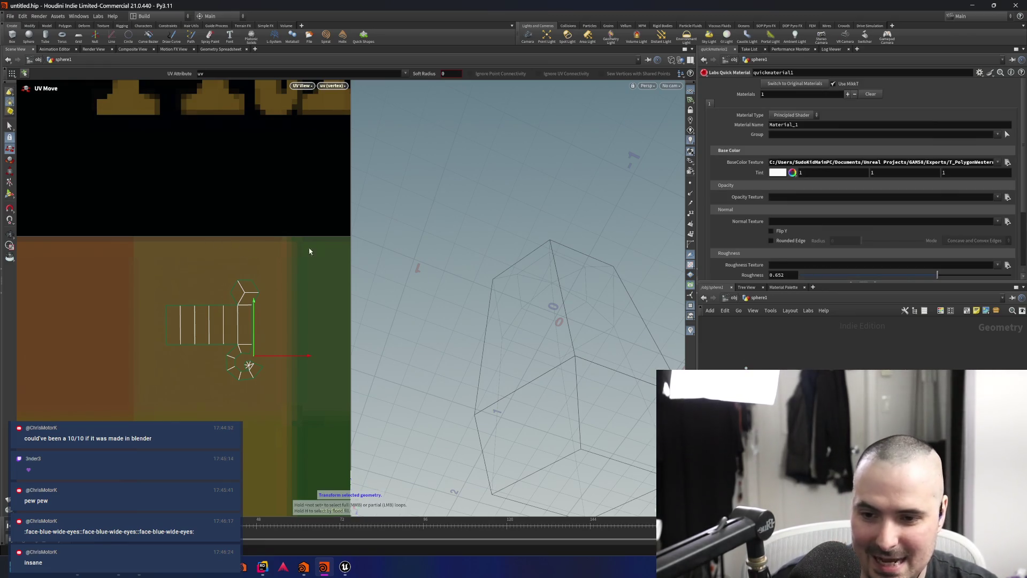
{"action": "key", "text": "Escape"}
{"action": "left_click_drag", "start_coordinate": [254, 286], "coordinate": [202, 292]}
{"action": "scroll", "coordinate": [201, 292], "scroll_direction": "down", "scroll_amount": 10}
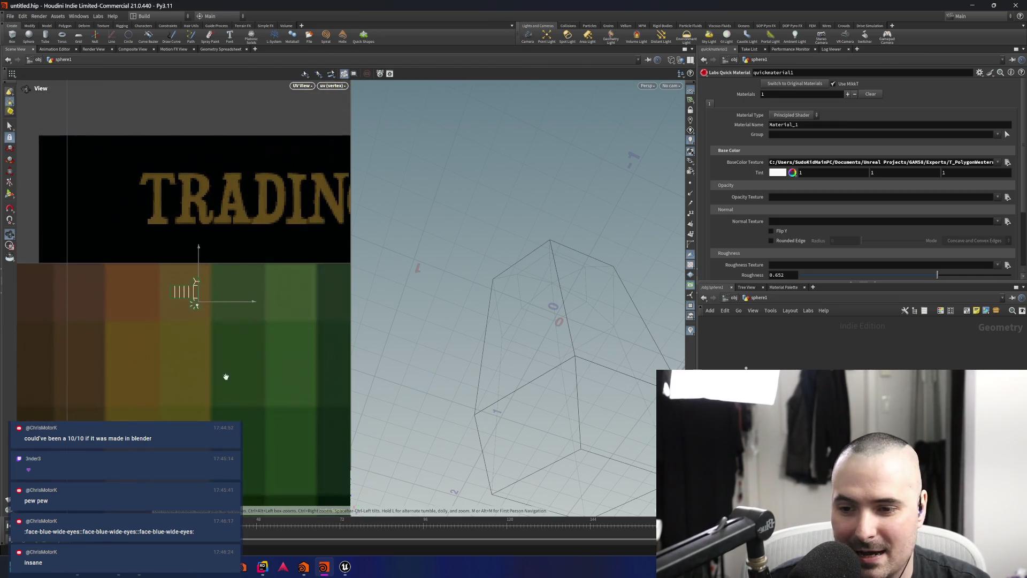
{"action": "scroll", "coordinate": [242, 225], "scroll_direction": "up", "scroll_amount": 5}
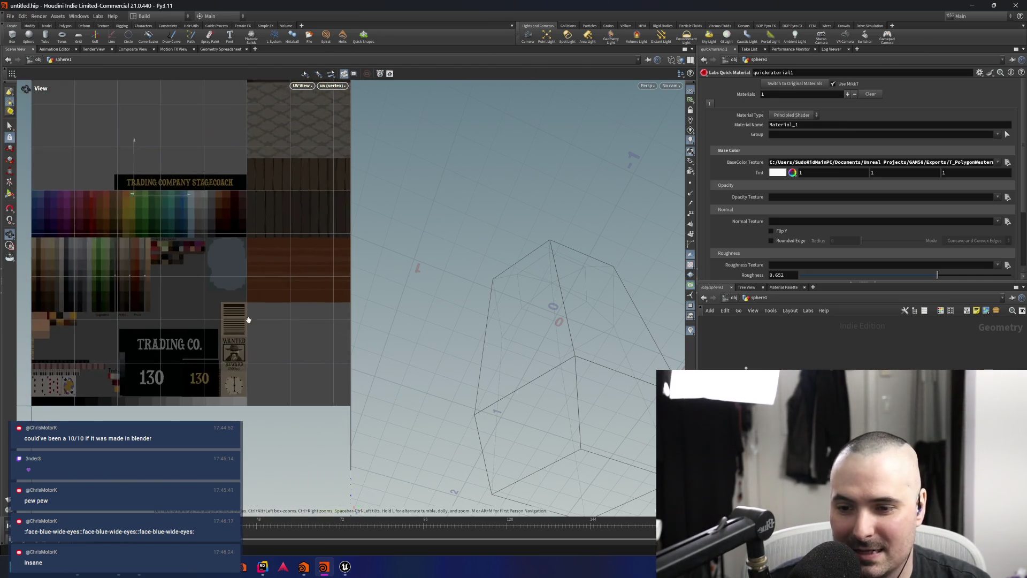
{"action": "scroll", "coordinate": [214, 278], "scroll_direction": "up", "scroll_amount": 8}
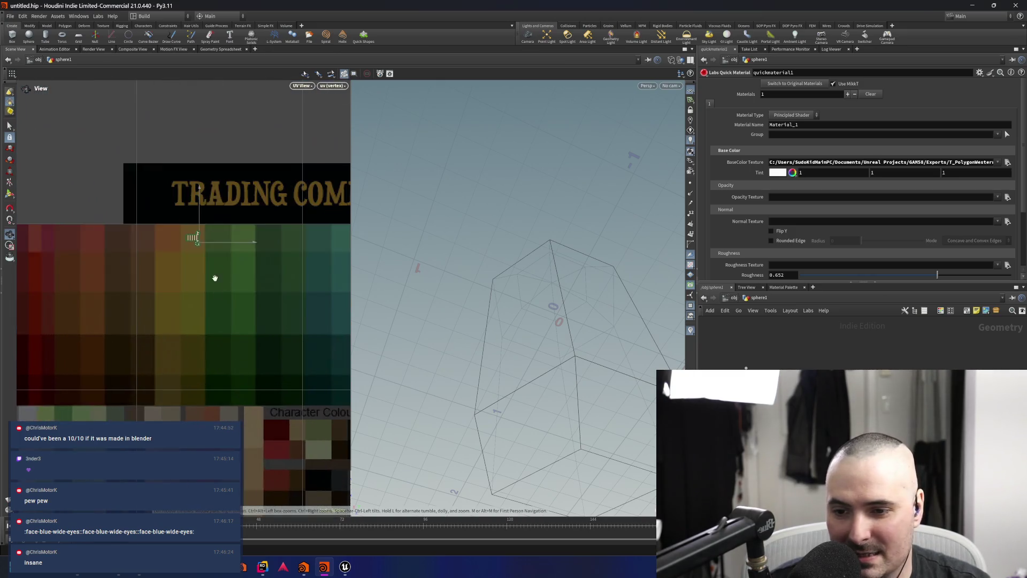
{"action": "key", "text": "t"}
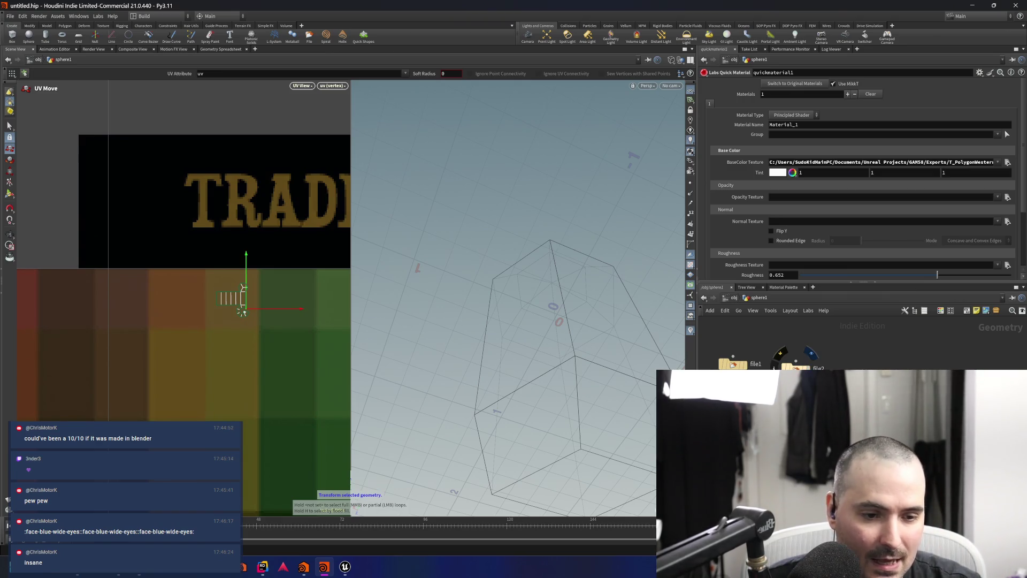
- Check file2 and matchsize1 on the upright bullet, then show rop_fbx2's bullet.fbx export settings
{"action": "left_click", "coordinate": [795, 364]}
{"action": "mouse_move", "coordinate": [535, 321]}
{"action": "left_mouse_down"}
{"action": "mouse_move", "coordinate": [527, 312]}
{"action": "mouse_move", "coordinate": [541, 416]}
{"action": "mouse_move", "coordinate": [551, 316]}
{"action": "mouse_move", "coordinate": [591, 349]}
{"action": "mouse_move", "coordinate": [586, 335]}
{"action": "left_mouse_up"}
{"action": "key", "text": "Escape"}
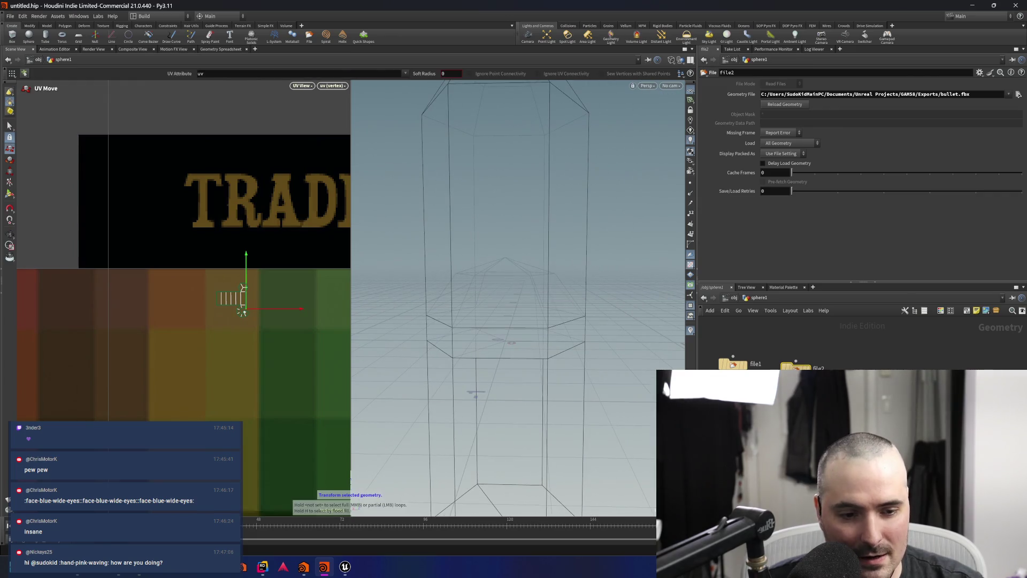
{"action": "left_click", "coordinate": [782, 404]}
{"action": "left_click", "coordinate": [792, 428]}
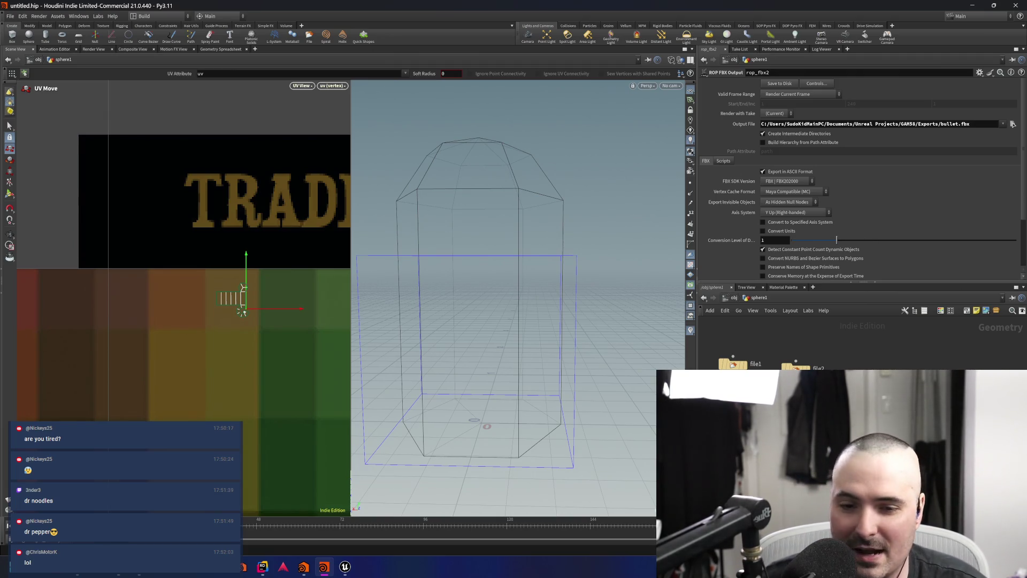
- Switch from Houdini to JetBrains Rider and focus the SudoWeapon.h header code
{"action": "mouse_move", "coordinate": [344, 568]}
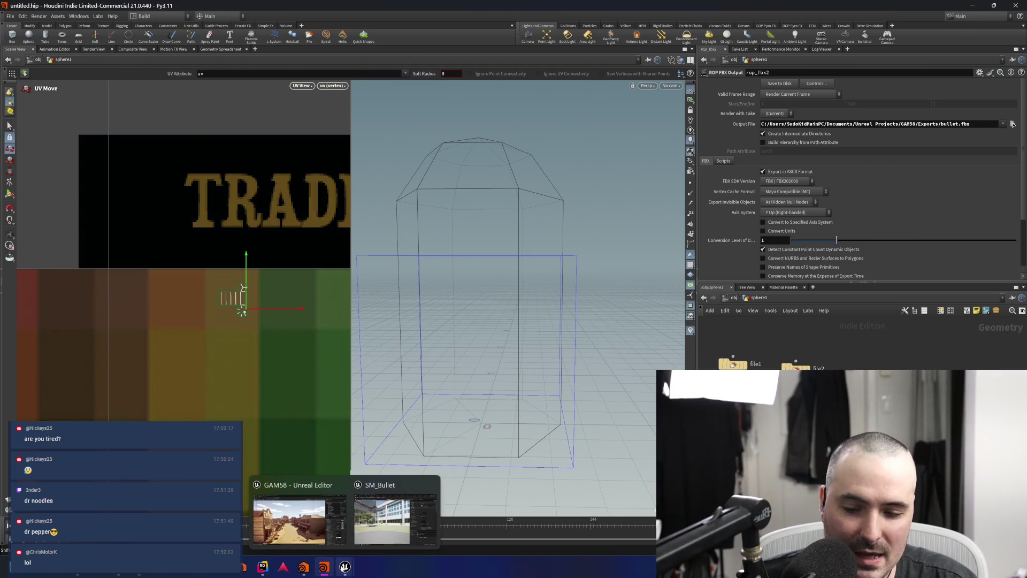
{"action": "mouse_move", "coordinate": [309, 520]}
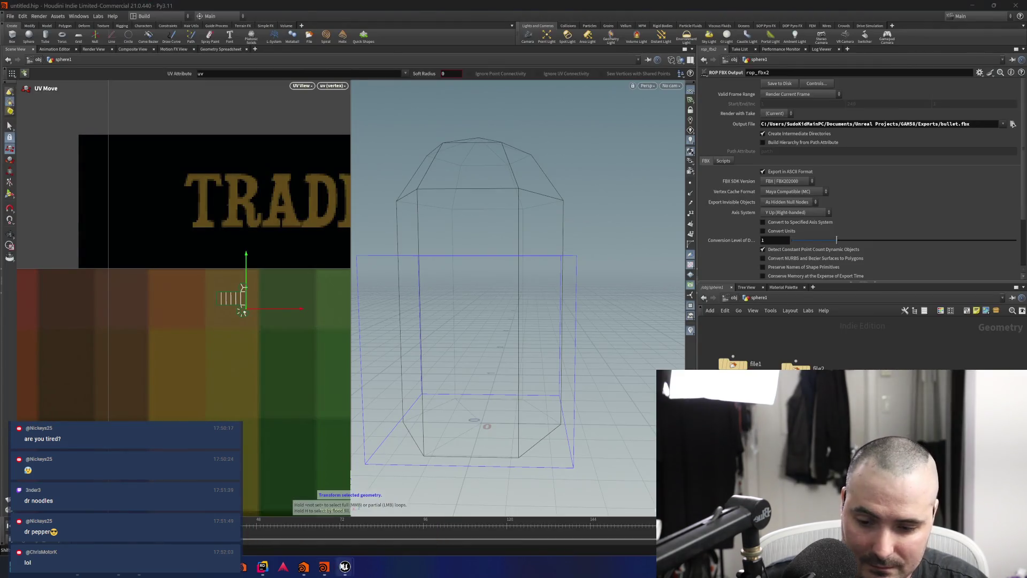
{"action": "left_click", "coordinate": [263, 568]}
{"action": "left_click", "coordinate": [241, 198]}
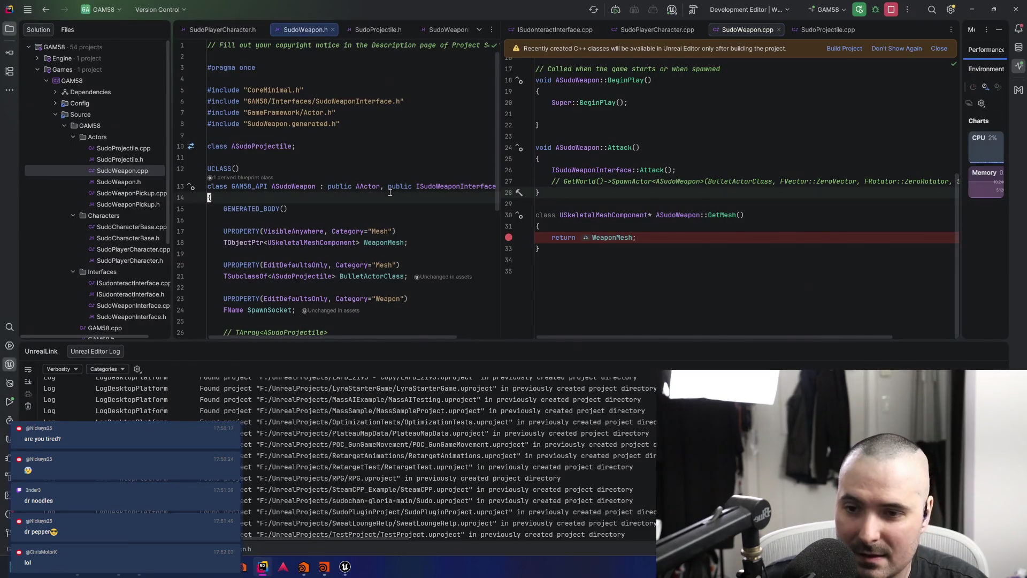
- Enlarge the code panes over the log, widen the header, and clear GetMesh's line-32 breakpoint
{"action": "left_click_drag", "start_coordinate": [606, 345], "coordinate": [606, 393]}
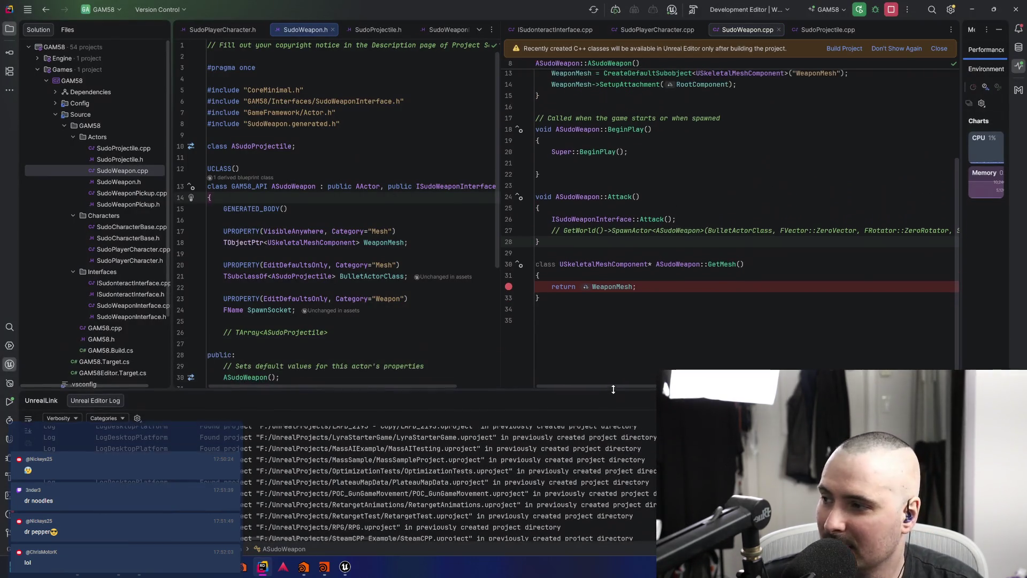
{"action": "left_click_drag", "start_coordinate": [501, 262], "coordinate": [535, 262]}
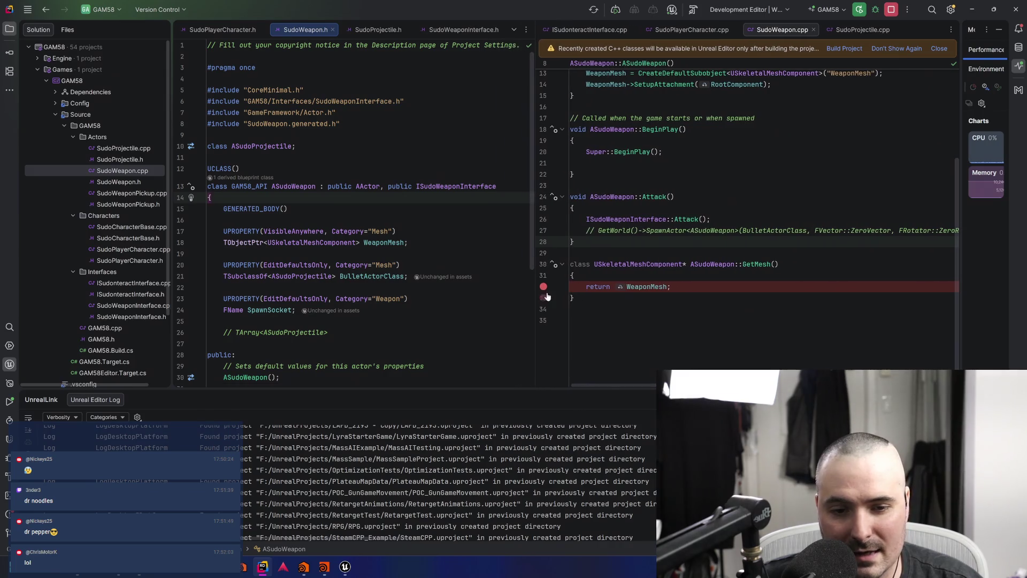
{"action": "left_click", "coordinate": [543, 286]}
{"action": "left_click", "coordinate": [673, 330]}
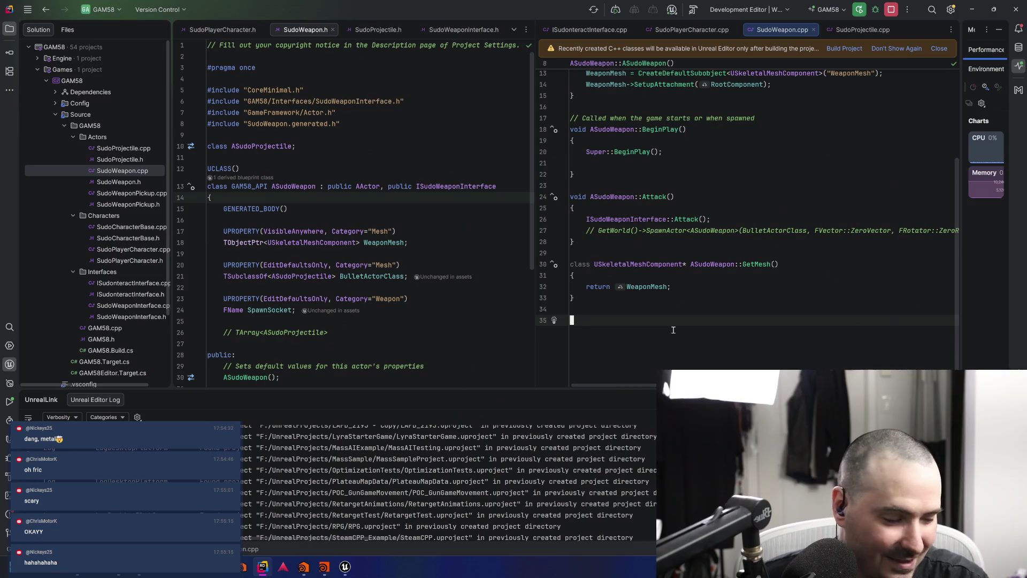
{"action": "key", "text": "Up"}
{"action": "key", "text": "Up"}
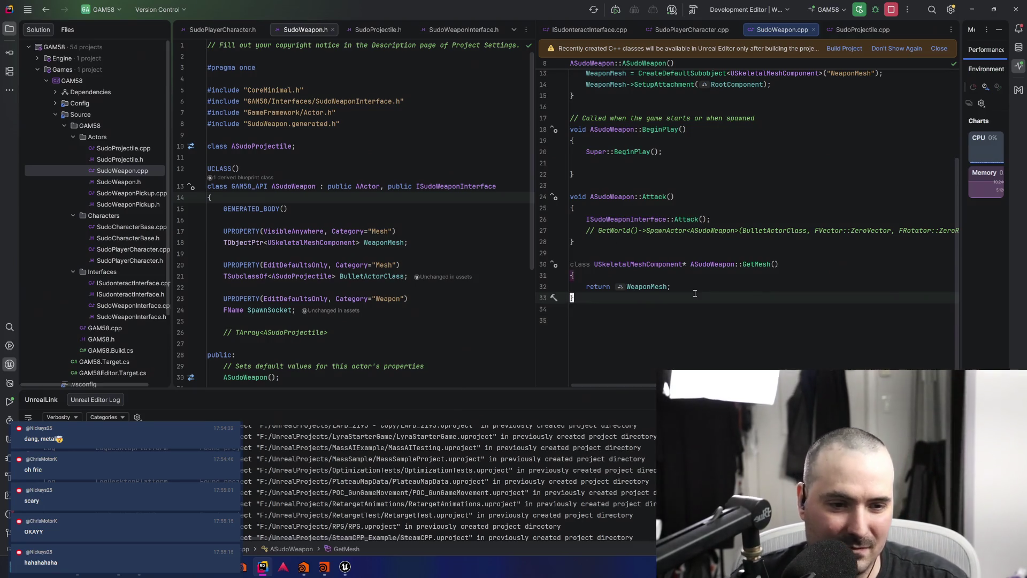
- Uncomment the SpawnActor line in Attack with Ctrl+/ and hide the Solution panel
{"action": "left_click", "coordinate": [752, 231]}
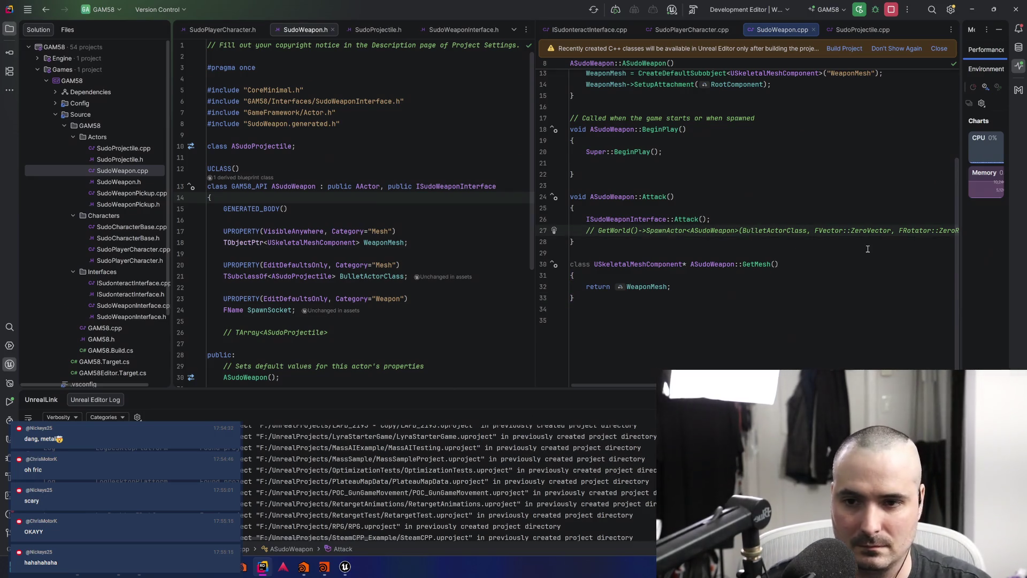
{"action": "key", "text": "ctrl+slash"}
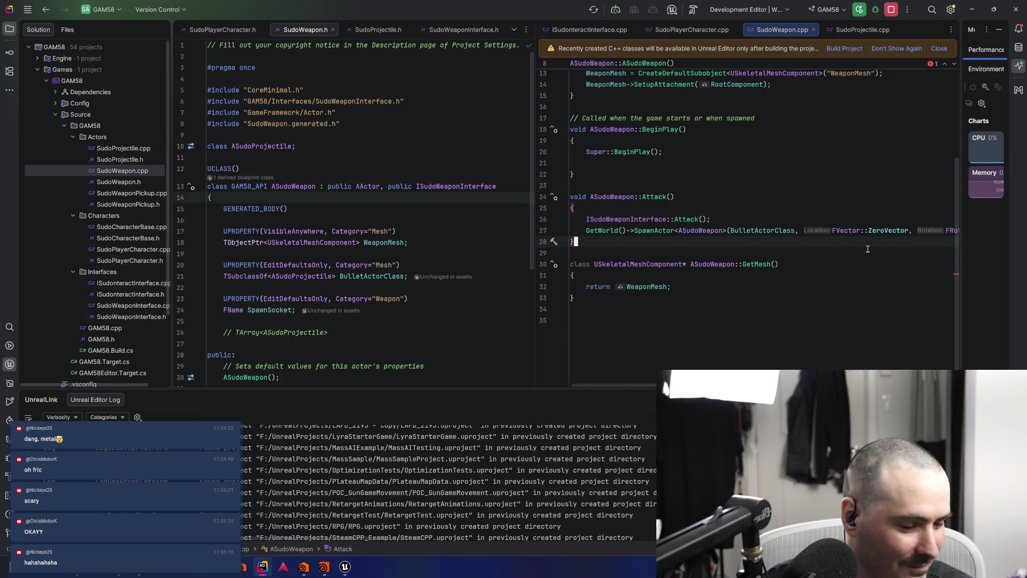
{"action": "key", "text": "Up"}
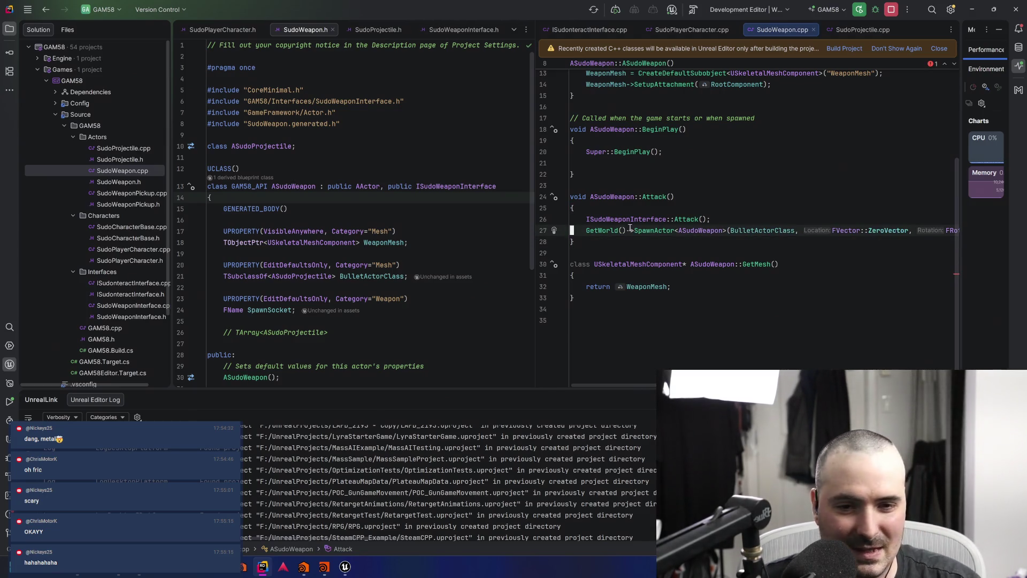
{"action": "left_click", "coordinate": [9, 28]}
- Delete ', SpawnParams' so SpawnActor spawns BulletActorClass at zero location and rotation
{"action": "left_click", "coordinate": [778, 230]}
{"action": "key", "text": "ctrl+Right"}
{"action": "key", "text": "ctrl+Right"}
{"action": "key", "text": "ctrl+Right"}
{"action": "key", "text": "ctrl+Left"}
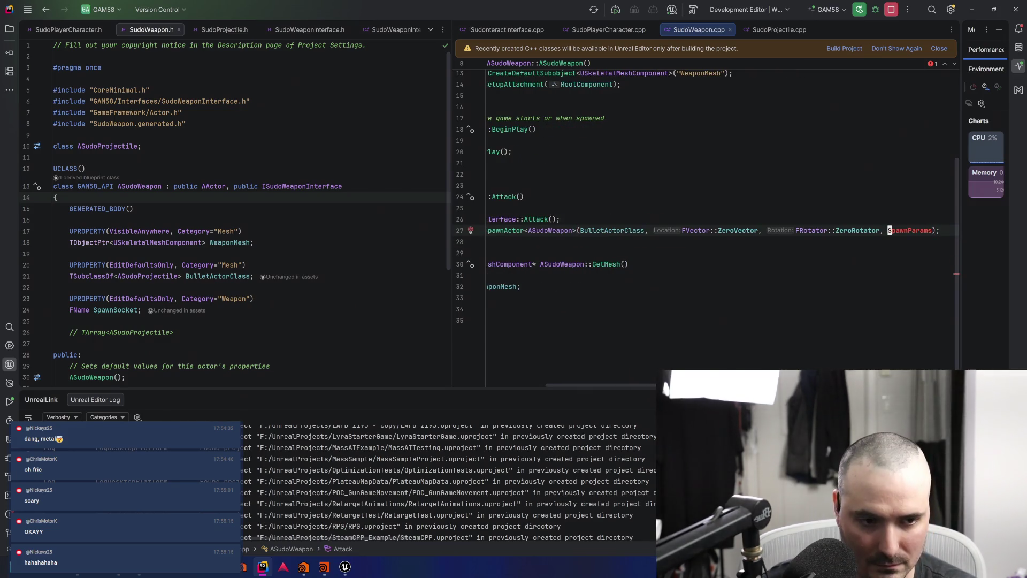
{"action": "key", "text": "ctrl+alt+Return"}
{"action": "type", "text": "Spa"}
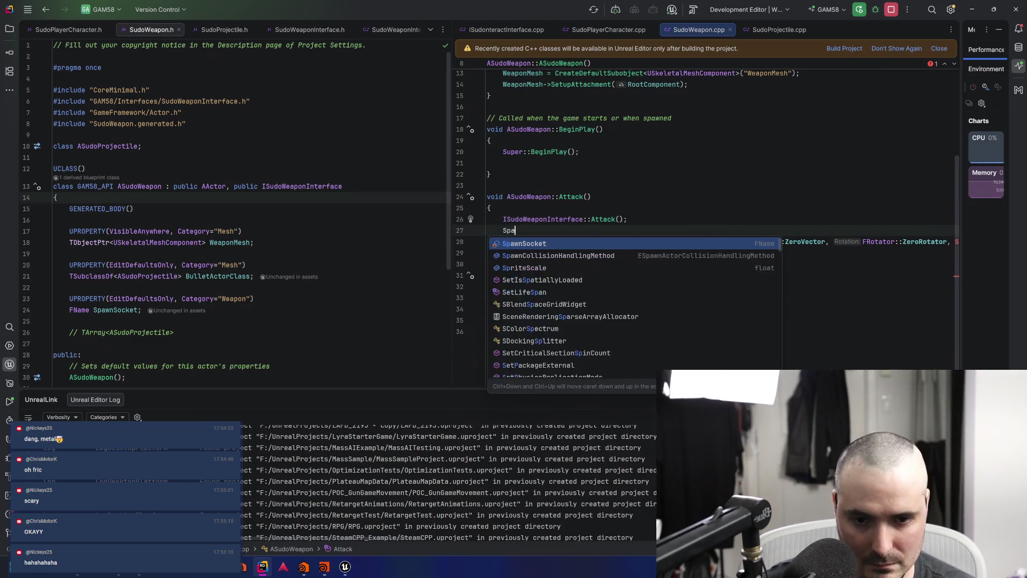
{"action": "type", "text": "wnParams"}
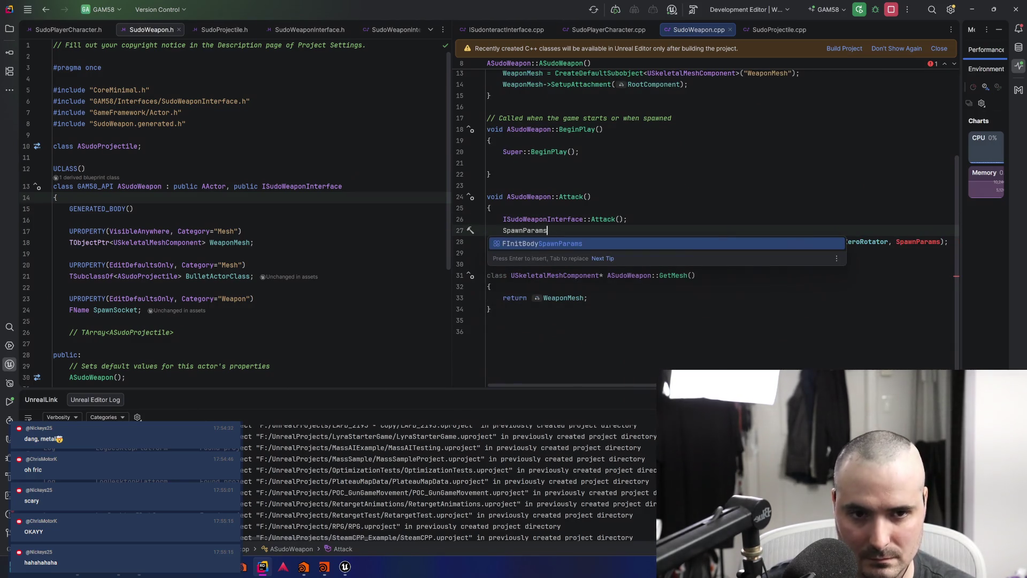
{"action": "key", "text": "Escape"}
{"action": "key", "text": "ctrl+z"}
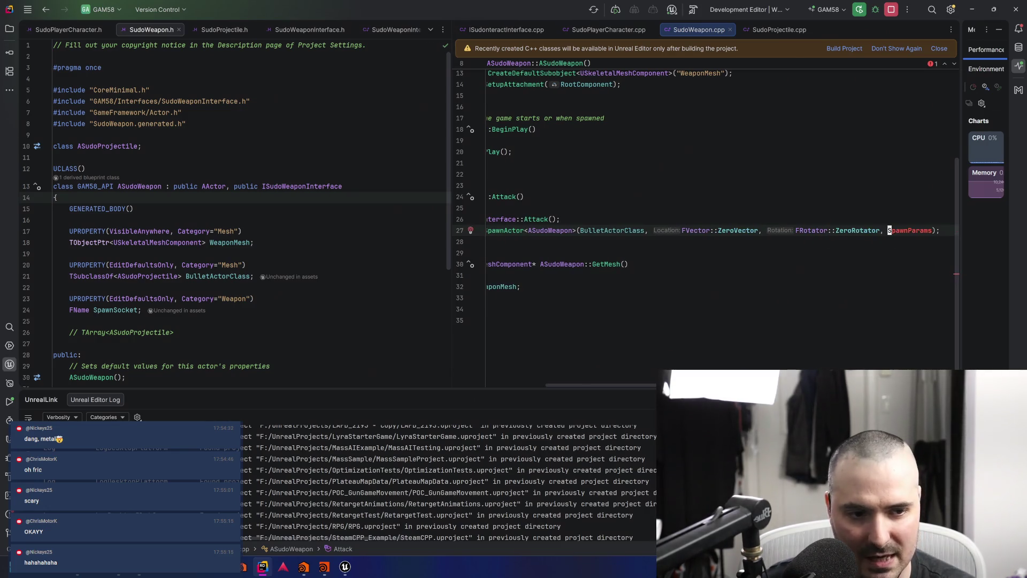
{"action": "left_click", "coordinate": [956, 231]}
{"action": "key", "text": "BackSpace"}
{"action": "key", "text": "BackSpace"}
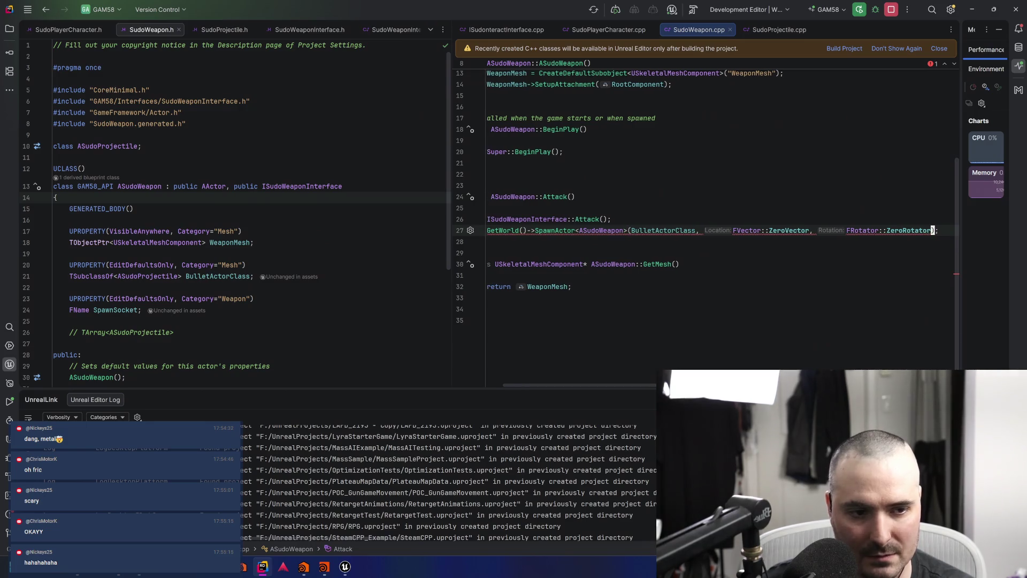
{"action": "left_click", "coordinate": [607, 219]}
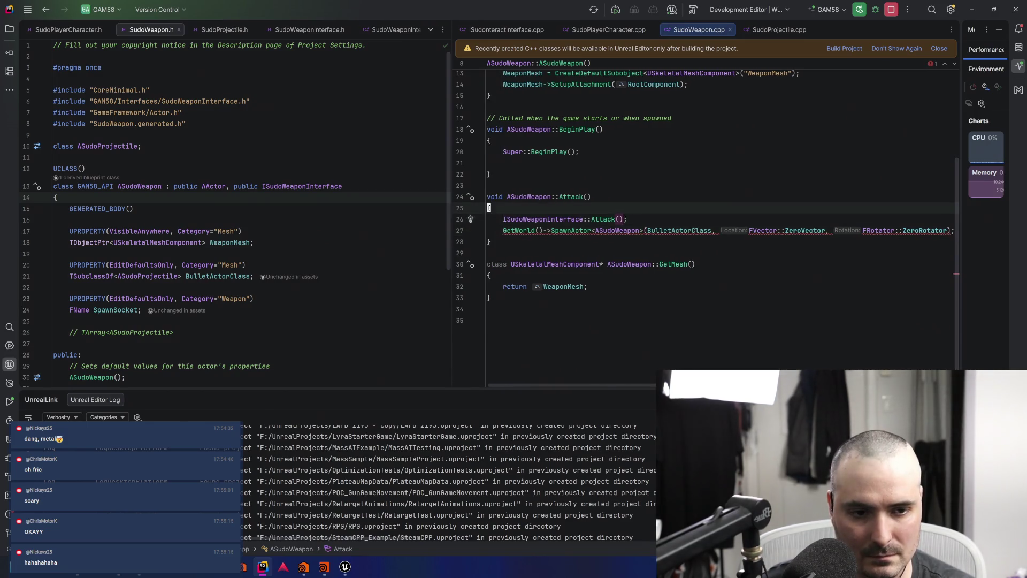
{"action": "left_click", "coordinate": [608, 219]}
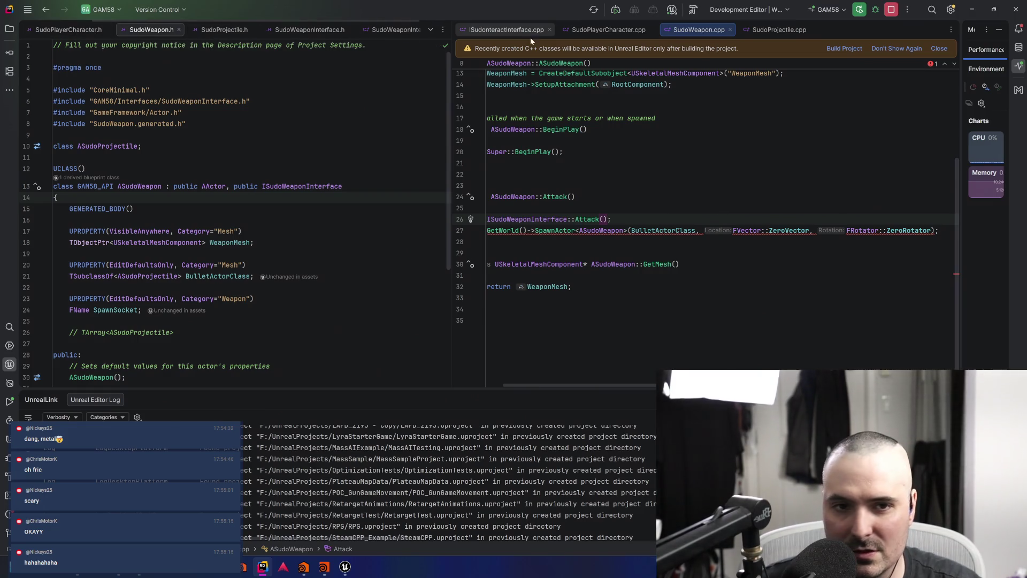
- Copy the FActorSpawnParameters SpawnParams declaration from SudoPlayerCharacter.cpp into SudoWeapon's Attack function
{"action": "left_click", "coordinate": [604, 29]}
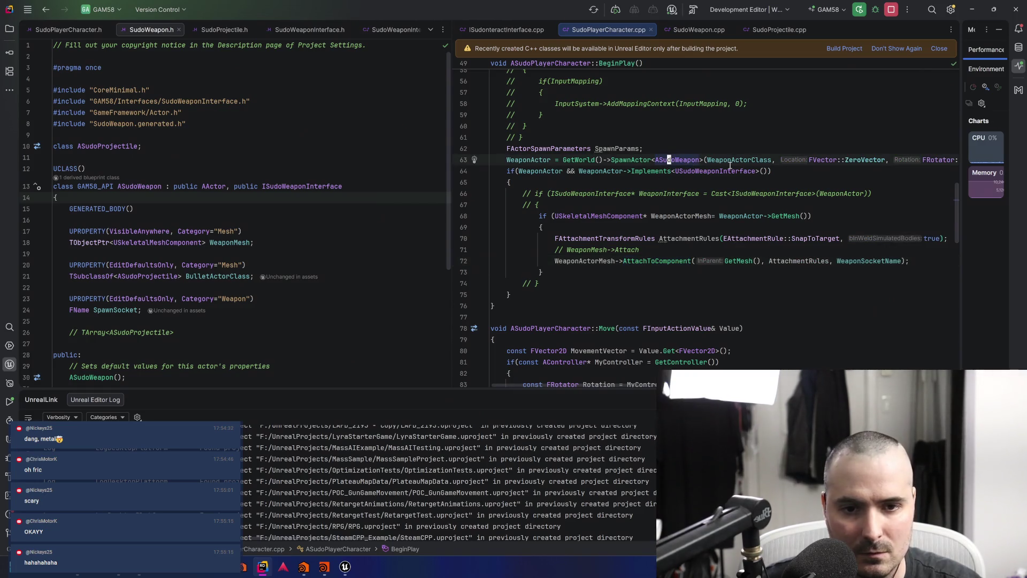
{"action": "left_click", "coordinate": [641, 149]}
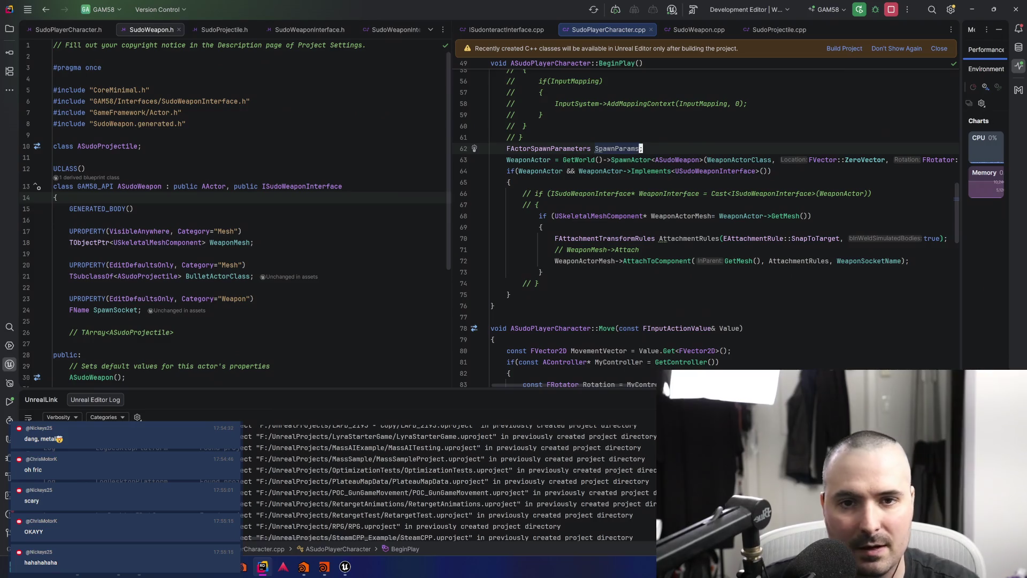
{"action": "left_click", "coordinate": [544, 31]}
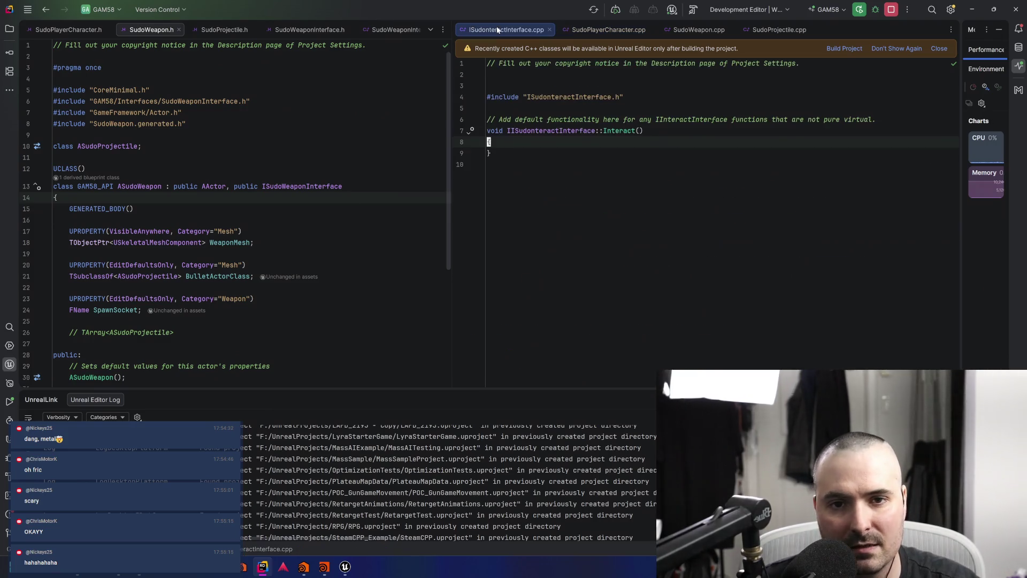
{"action": "left_click", "coordinate": [698, 30]}
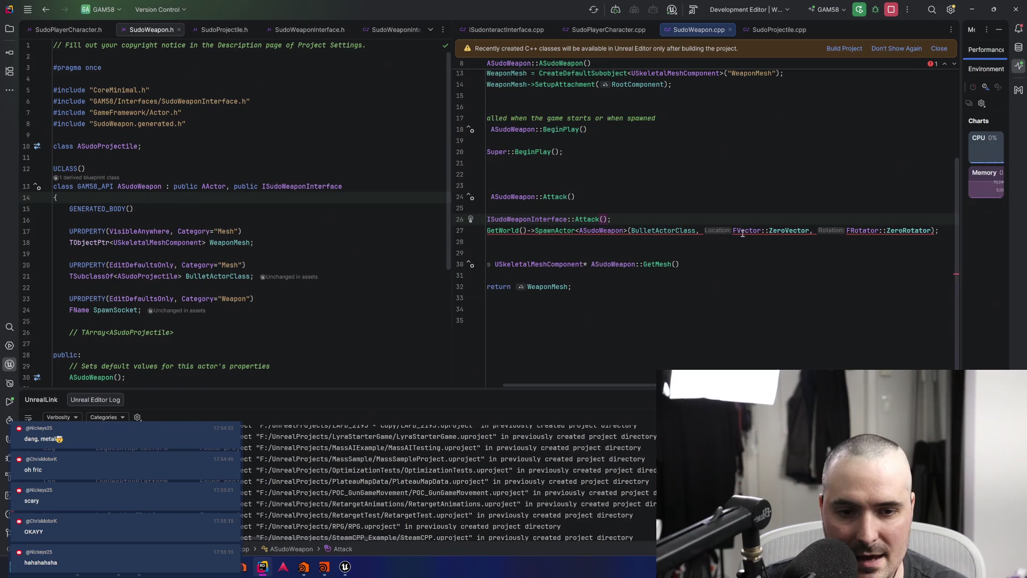
{"action": "key", "text": "End"}
{"action": "key", "text": "Return"}
{"action": "key", "text": "ctrl+v"}
- Pass SpawnParams as the SpawnActor call's fourth argument and save SudoWeapon.cpp with :w
{"action": "key", "text": "Down"}
{"action": "key", "text": "End"}
{"action": "key", "text": "Left"}
{"action": "type", "text": ", Spawn"}
{"action": "key", "text": "Escape"}
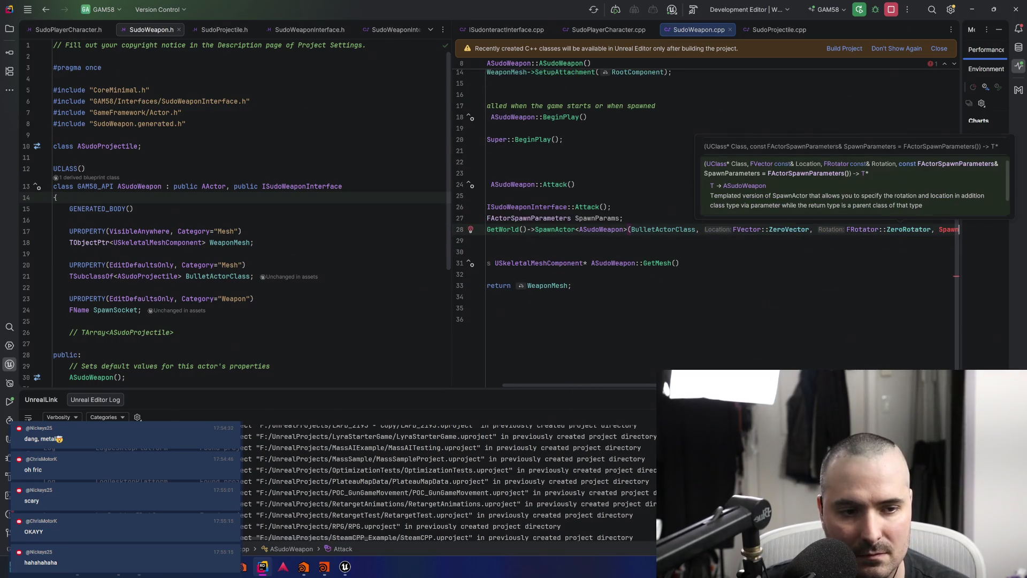
{"action": "type", "text": "P"}
{"action": "key", "text": "Return"}
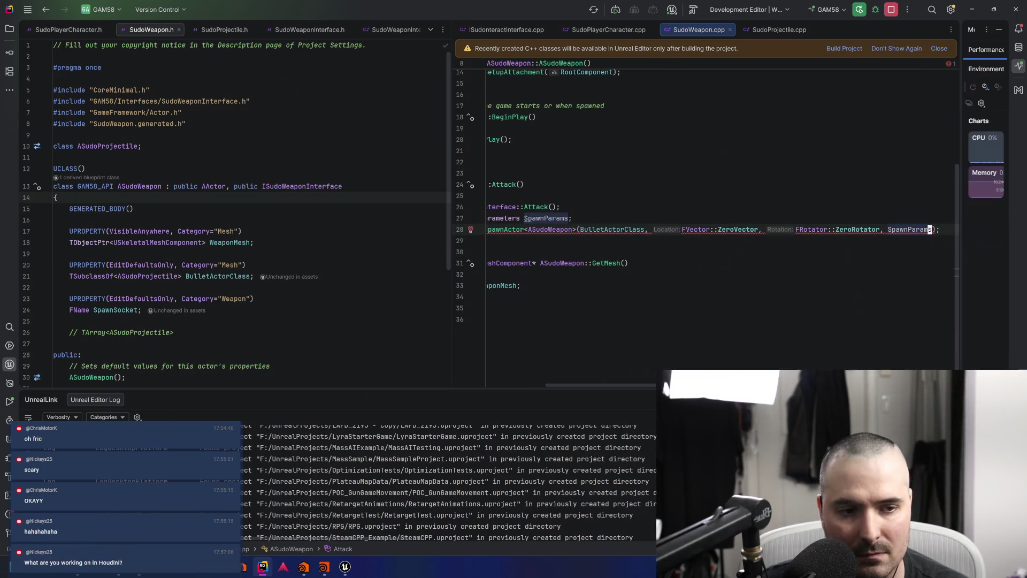
{"action": "key", "text": "Escape"}
{"action": "type", "text": ":w"}
{"action": "key", "text": "Return"}
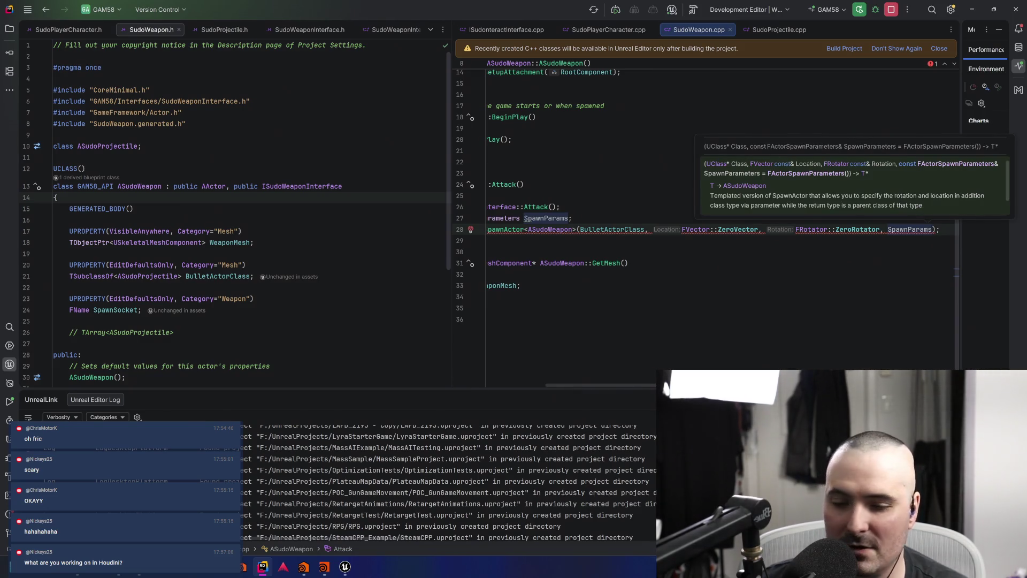
- Back in Houdini, orbit and zoom in around the yellow bullet mesh's tip
{"action": "left_click", "coordinate": [324, 567]}
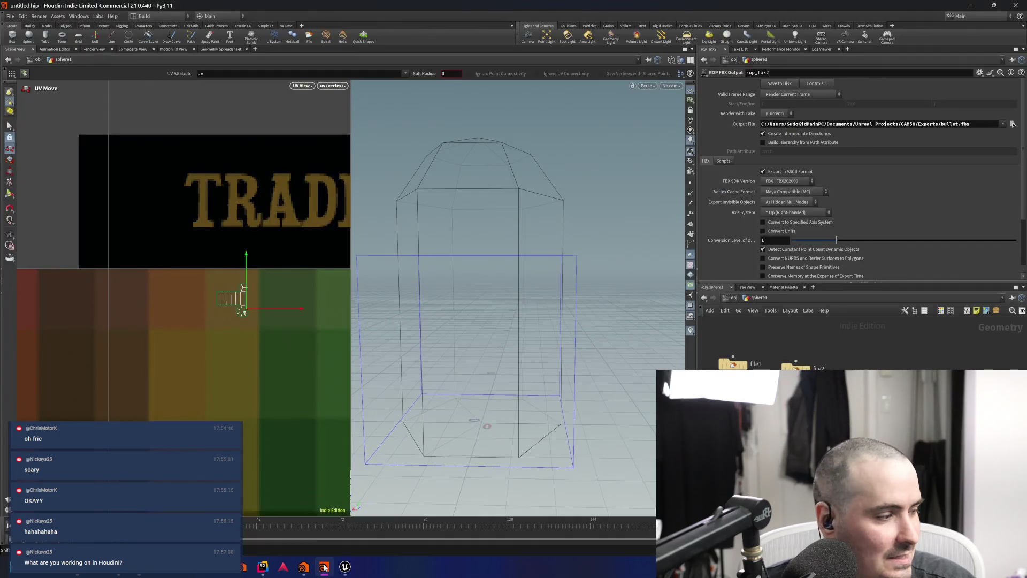
{"action": "mouse_move", "coordinate": [537, 336]}
{"action": "left_mouse_down"}
{"action": "mouse_move", "coordinate": [615, 344]}
{"action": "mouse_move", "coordinate": [562, 271]}
{"action": "mouse_move", "coordinate": [582, 296]}
{"action": "mouse_move", "coordinate": [576, 359]}
{"action": "left_mouse_up"}
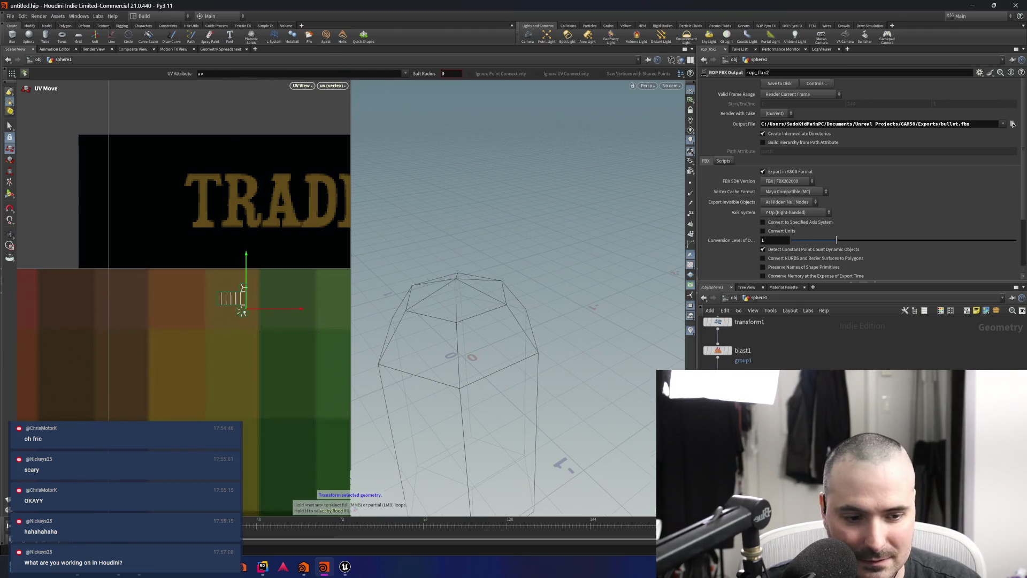
{"action": "mouse_move", "coordinate": [633, 385]}
{"action": "left_mouse_down"}
{"action": "mouse_move", "coordinate": [530, 284]}
{"action": "mouse_move", "coordinate": [599, 369]}
{"action": "left_mouse_up"}
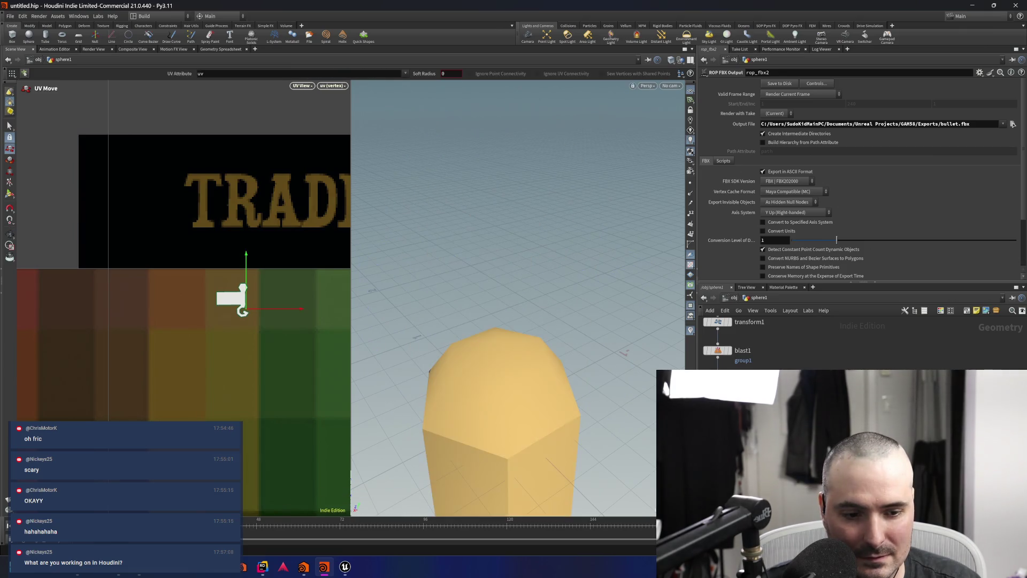
{"action": "key", "text": "Escape"}
{"action": "mouse_move", "coordinate": [615, 385]}
{"action": "left_mouse_down"}
{"action": "mouse_move", "coordinate": [567, 420]}
{"action": "mouse_move", "coordinate": [567, 319]}
{"action": "mouse_move", "coordinate": [625, 353]}
{"action": "mouse_move", "coordinate": [586, 498]}
{"action": "mouse_move", "coordinate": [557, 472]}
{"action": "mouse_move", "coordinate": [513, 369]}
{"action": "mouse_move", "coordinate": [573, 303]}
{"action": "mouse_move", "coordinate": [514, 342]}
{"action": "mouse_move", "coordinate": [561, 343]}
{"action": "mouse_move", "coordinate": [551, 353]}
{"action": "mouse_move", "coordinate": [527, 321]}
{"action": "left_mouse_up"}
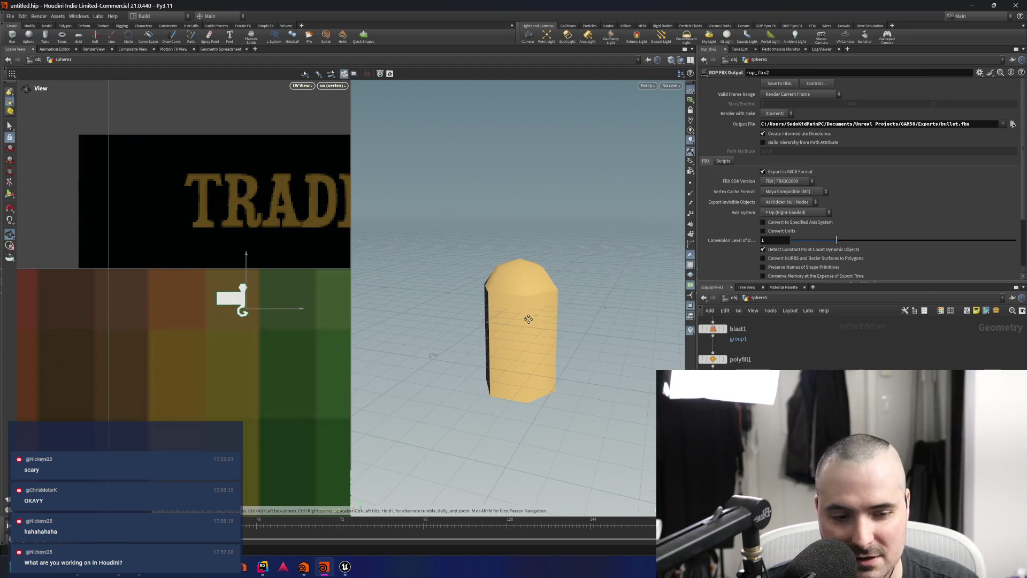
- View the bullet's top faces from a higher angle, then bring up the Windows search
{"action": "key", "text": "t"}
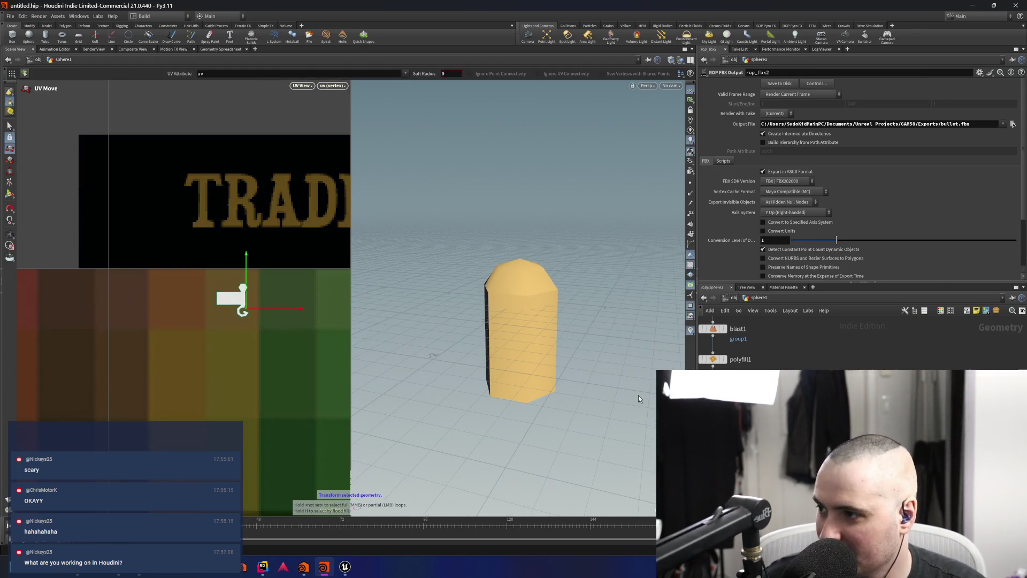
{"action": "scroll", "coordinate": [856, 343], "scroll_direction": "up", "scroll_amount": 3}
{"action": "scroll", "coordinate": [857, 342], "scroll_direction": "up", "scroll_amount": 3}
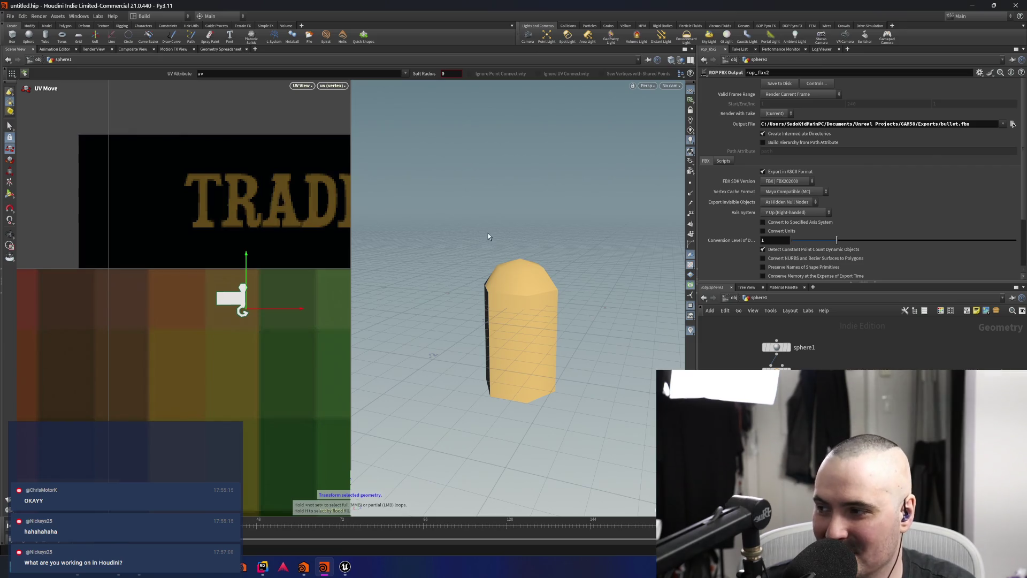
{"action": "left_click_drag", "start_coordinate": [557, 259], "coordinate": [522, 284]}
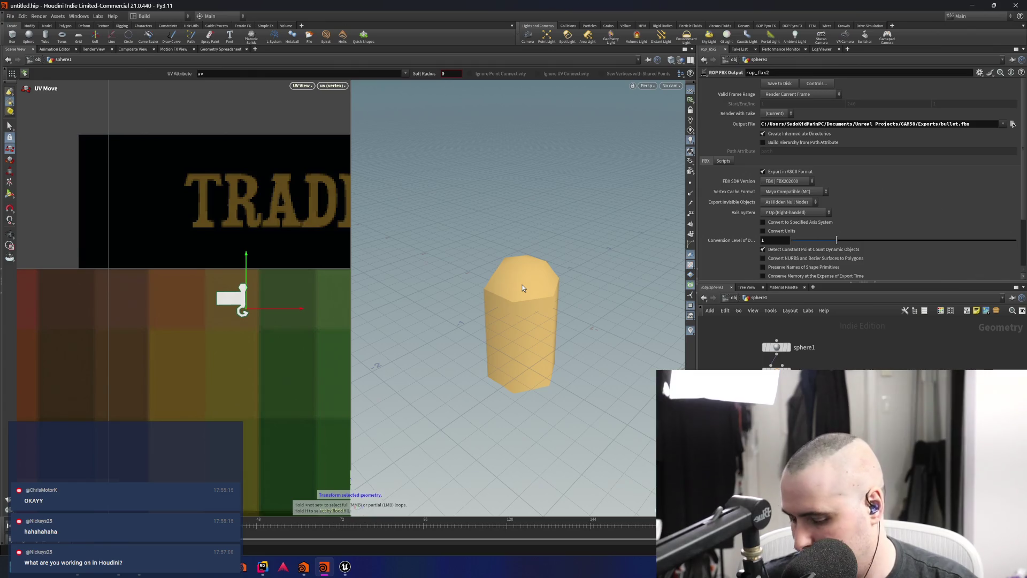
{"action": "key", "text": "super"}
- Launch RizomUV and load bullet.fbx from the Exports folder with its existing UVs
{"action": "type", "text": "r"}
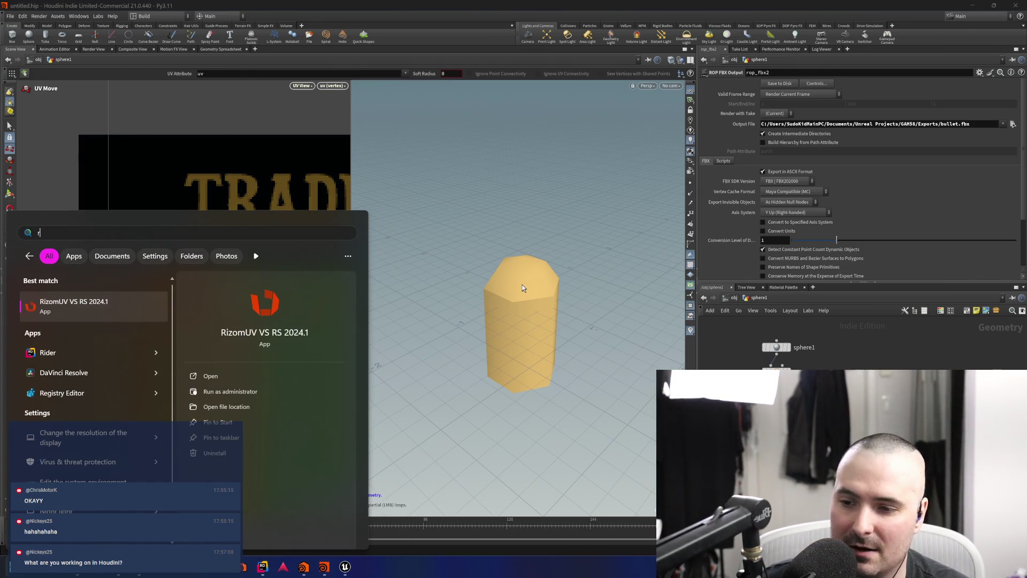
{"action": "key", "text": "Escape"}
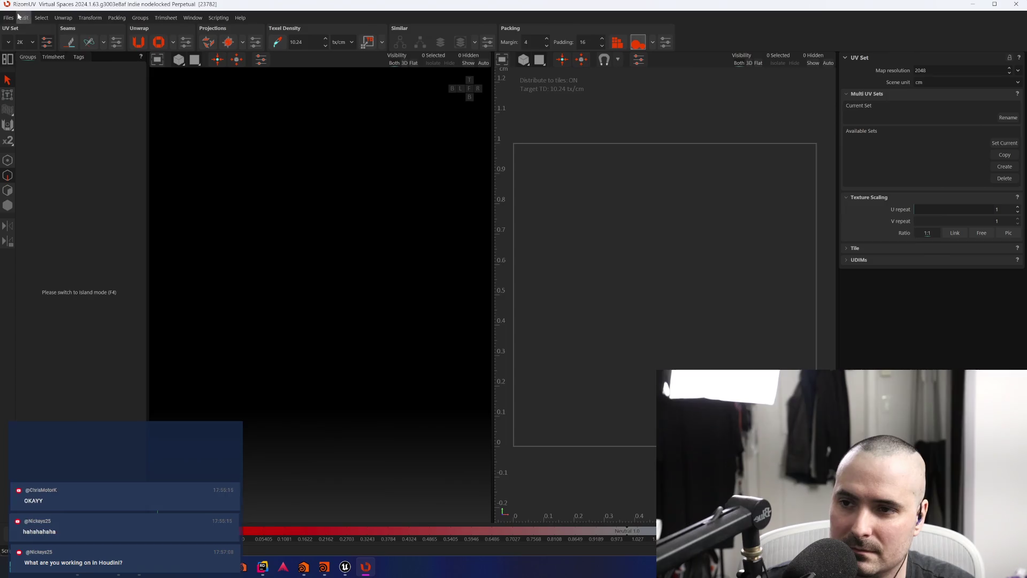
{"action": "left_click", "coordinate": [8, 18]}
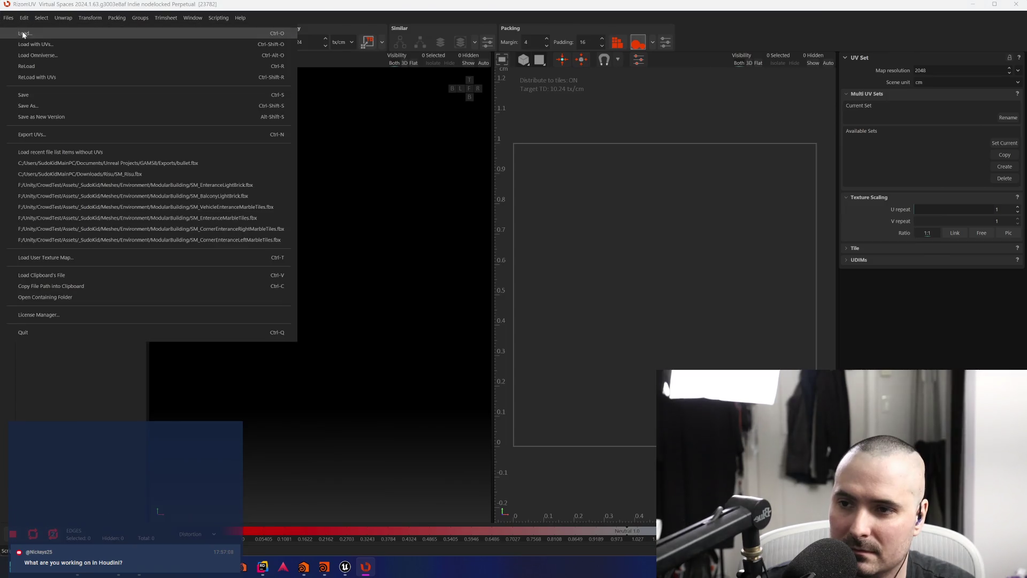
{"action": "left_click", "coordinate": [66, 48]}
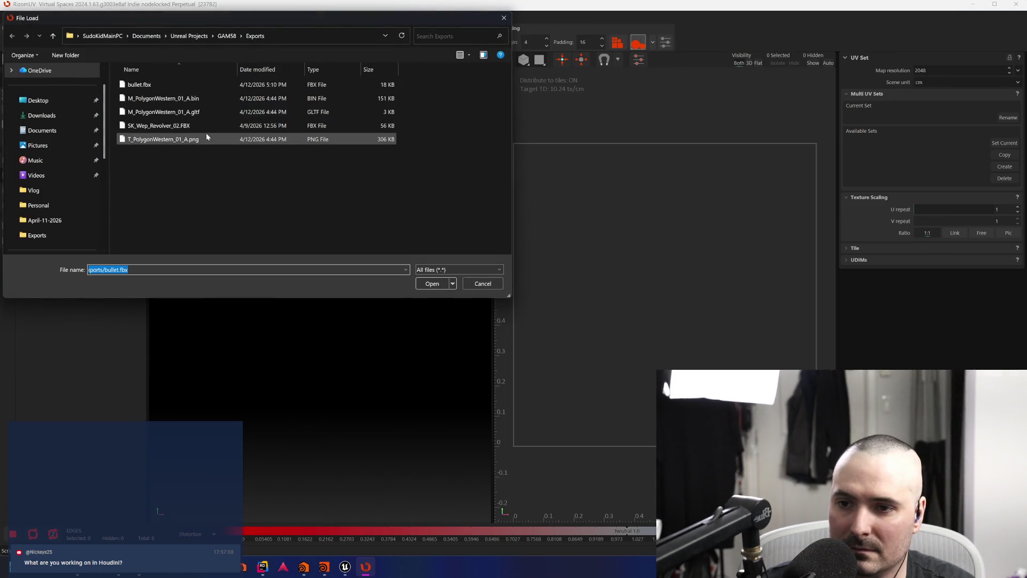
{"action": "left_click", "coordinate": [189, 85]}
{"action": "left_click", "coordinate": [432, 284]}
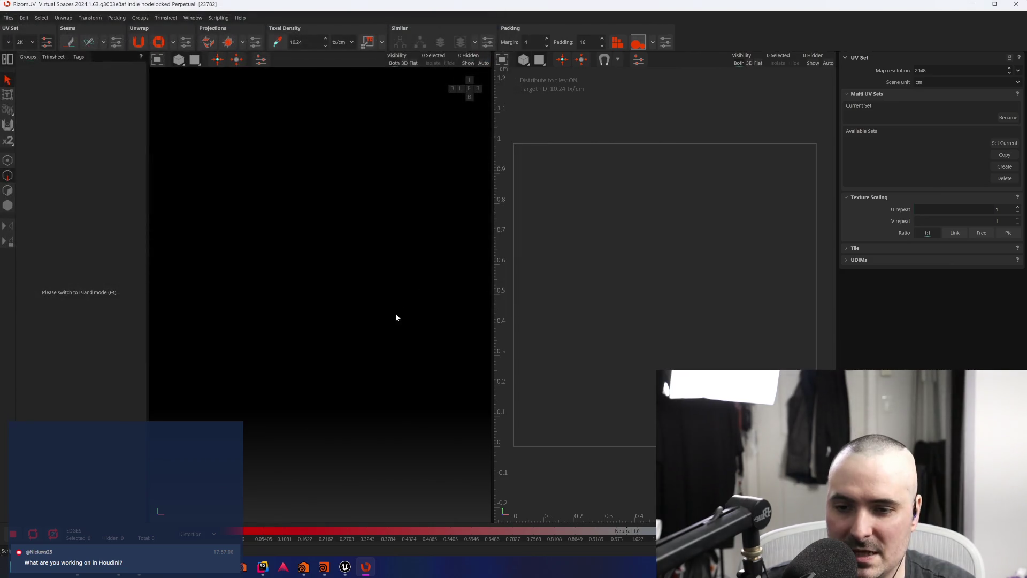
{"action": "left_click", "coordinate": [460, 216]}
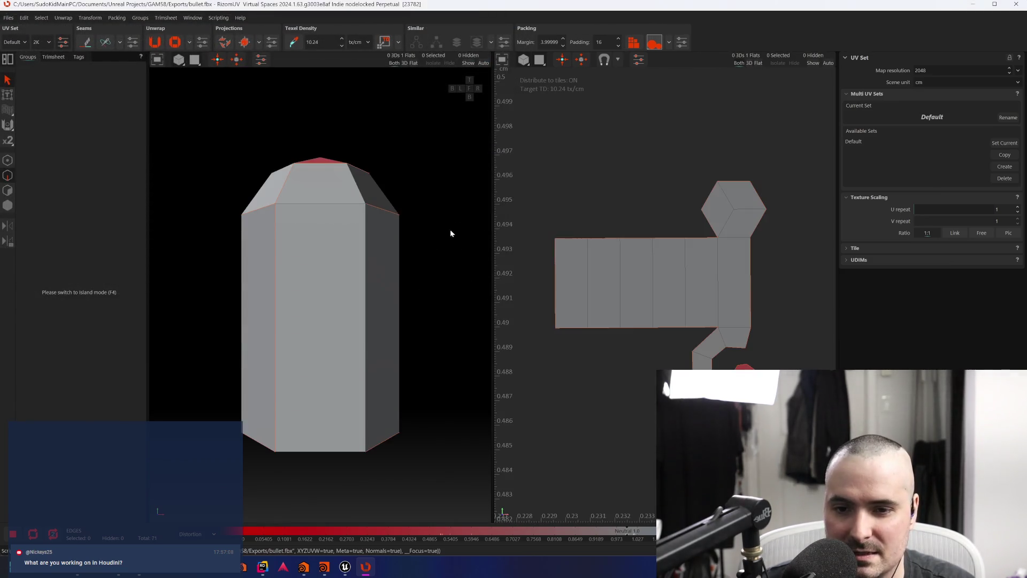
- Zoom and pan the UV view to centre the hooked C-shaped cap island
{"action": "scroll", "coordinate": [721, 336], "scroll_direction": "up", "scroll_amount": 5}
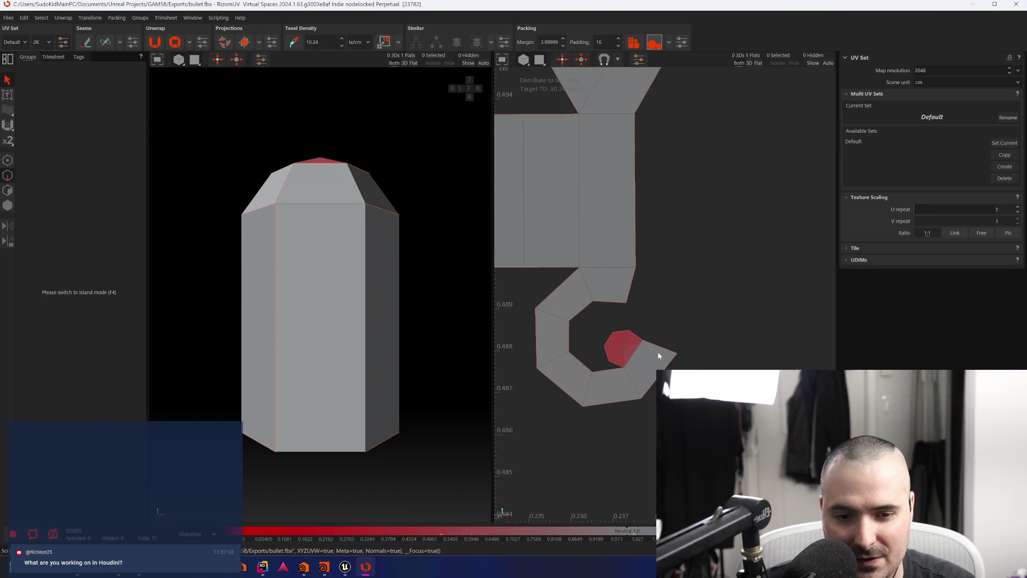
{"action": "scroll", "coordinate": [680, 345], "scroll_direction": "up", "scroll_amount": 2}
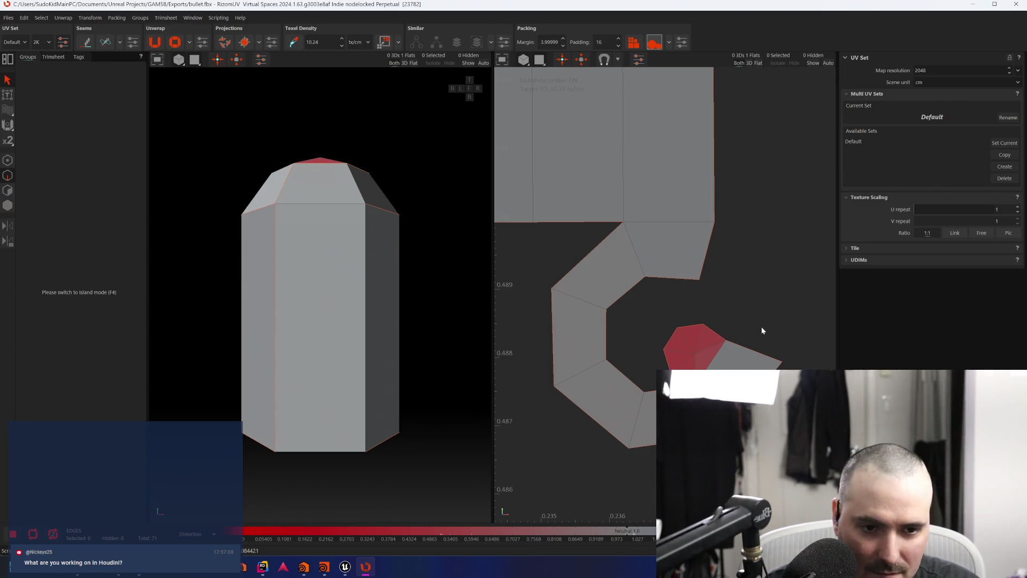
{"action": "scroll", "coordinate": [768, 315], "scroll_direction": "down", "scroll_amount": 3}
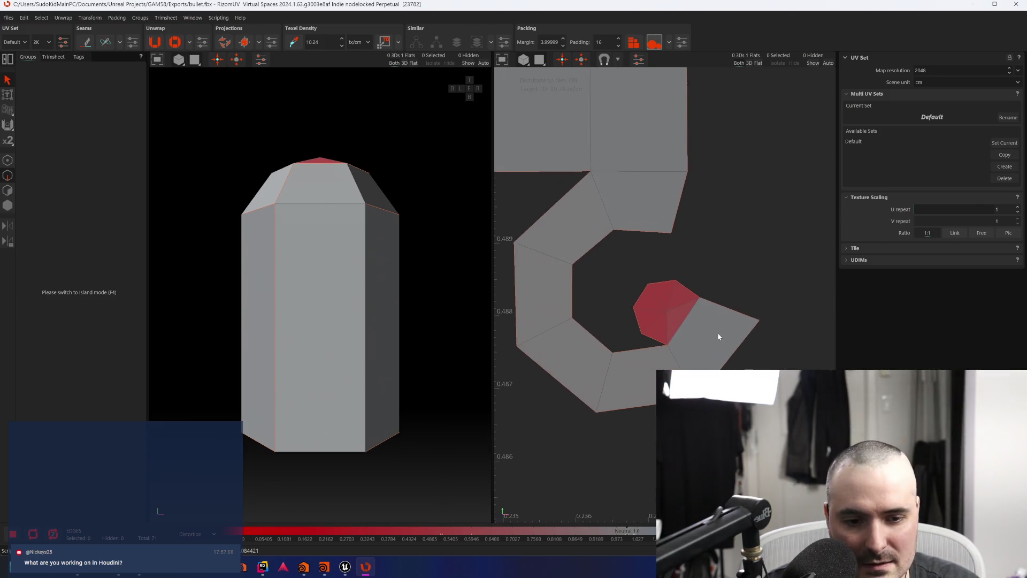
{"action": "scroll", "coordinate": [704, 251], "scroll_direction": "down", "scroll_amount": 2}
{"action": "scroll", "coordinate": [702, 230], "scroll_direction": "up", "scroll_amount": 5}
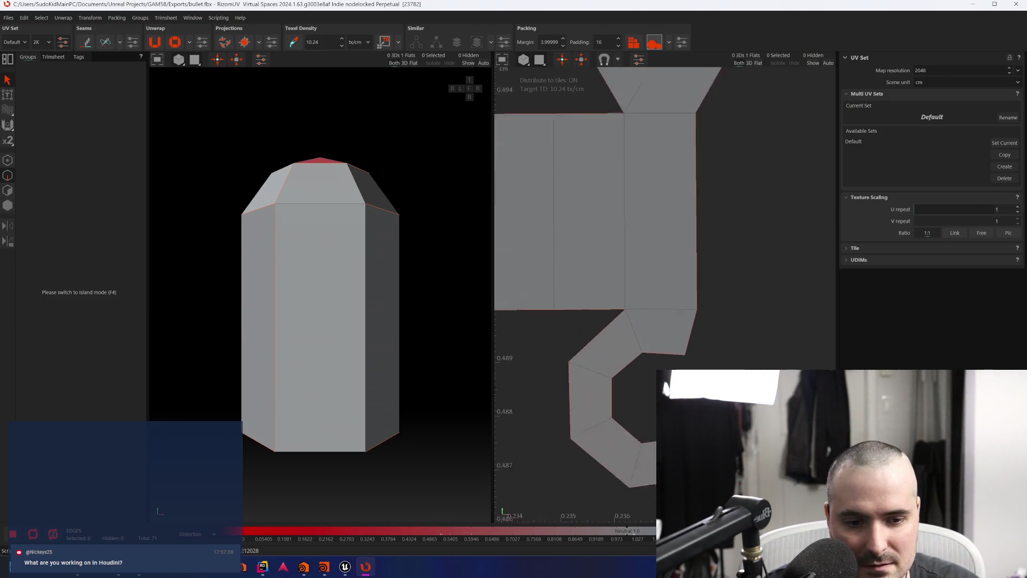
{"action": "left_click_drag", "start_coordinate": [752, 344], "coordinate": [754, 334]}
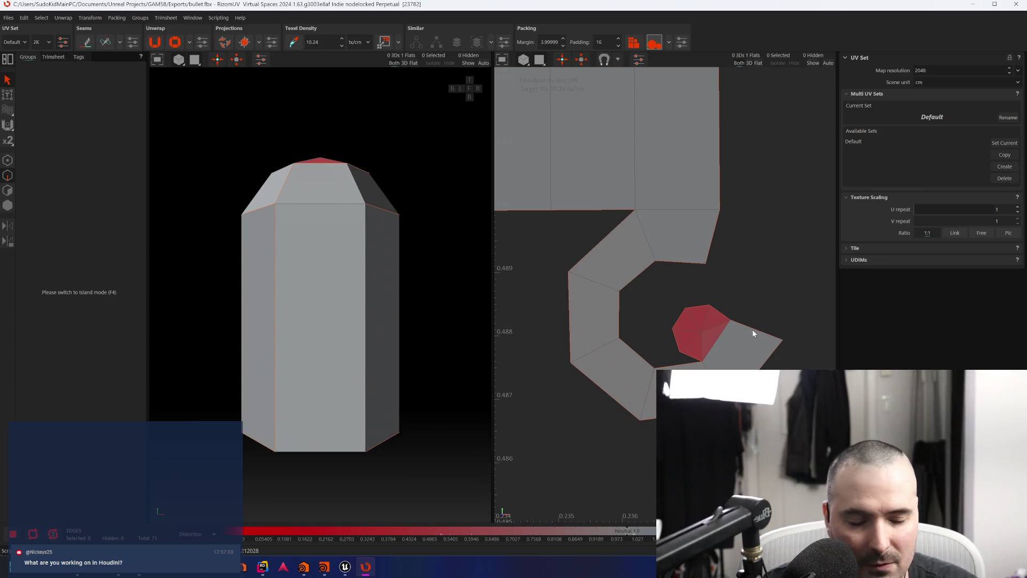
{"action": "left_click_drag", "start_coordinate": [707, 277], "coordinate": [679, 236]}
{"action": "scroll", "coordinate": [674, 225], "scroll_direction": "down", "scroll_amount": 2}
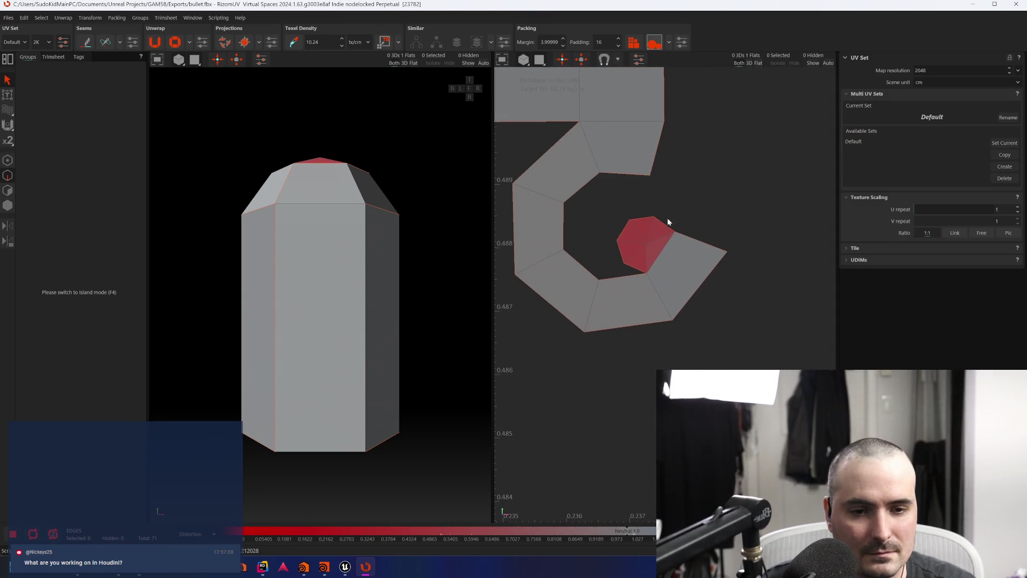
{"action": "scroll", "coordinate": [667, 241], "scroll_direction": "up", "scroll_amount": 3}
{"action": "scroll", "coordinate": [662, 241], "scroll_direction": "down", "scroll_amount": 3}
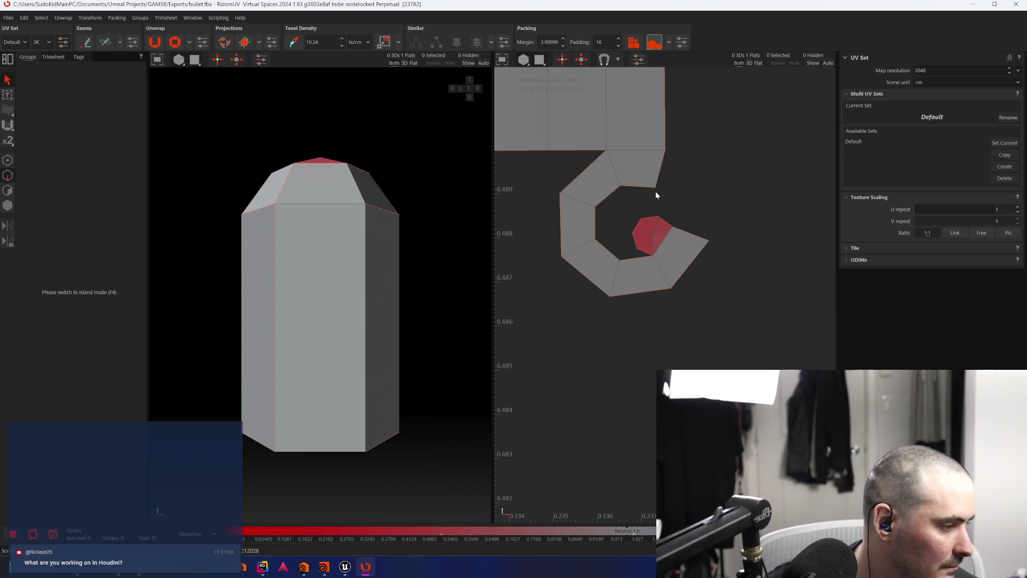
- Weld the hooked island's inner edge loop closed and unfold it again
{"action": "left_click", "coordinate": [642, 250]}
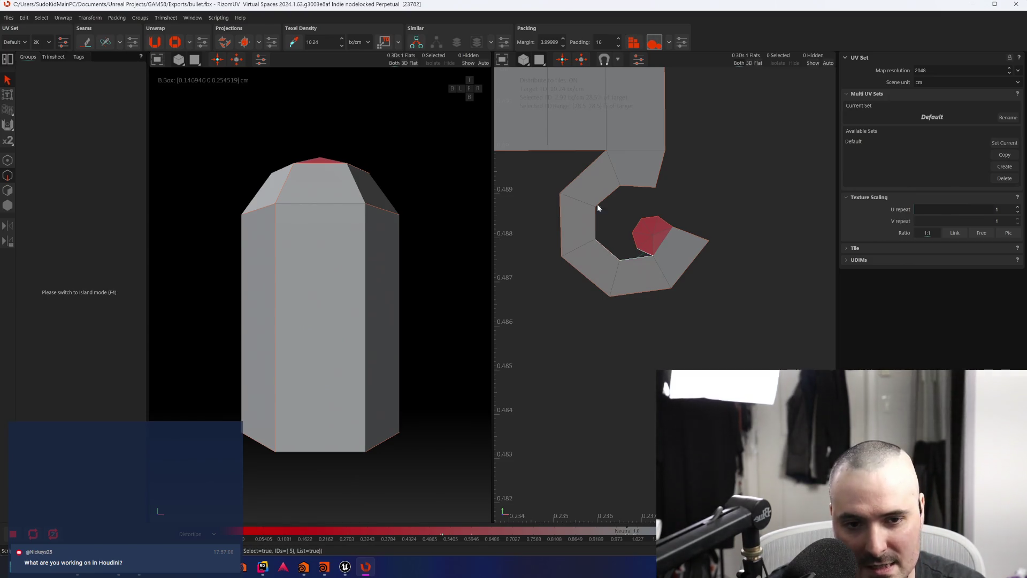
{"action": "double_click", "coordinate": [642, 186]}
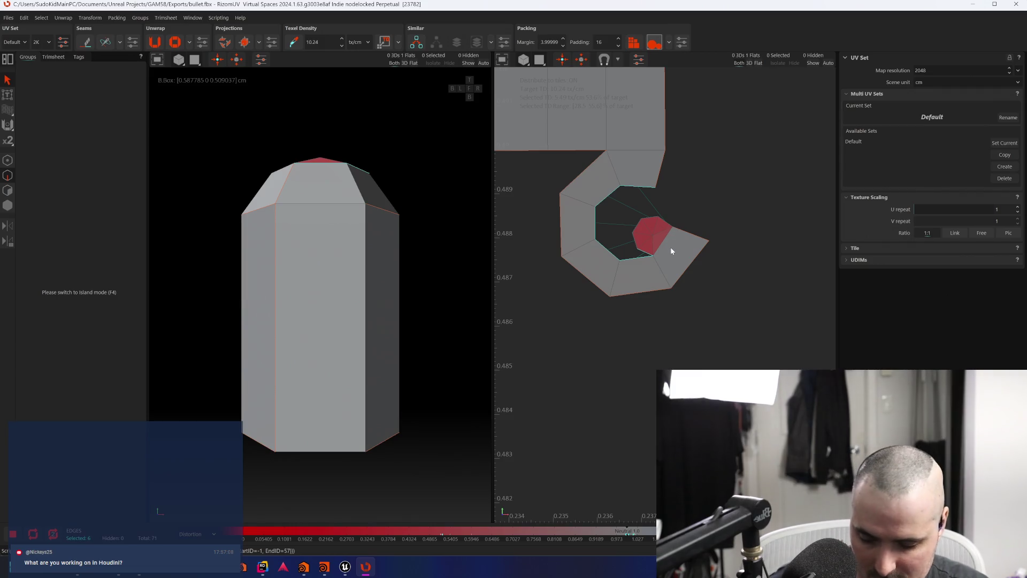
{"action": "key", "text": "w"}
{"action": "key", "text": "u"}
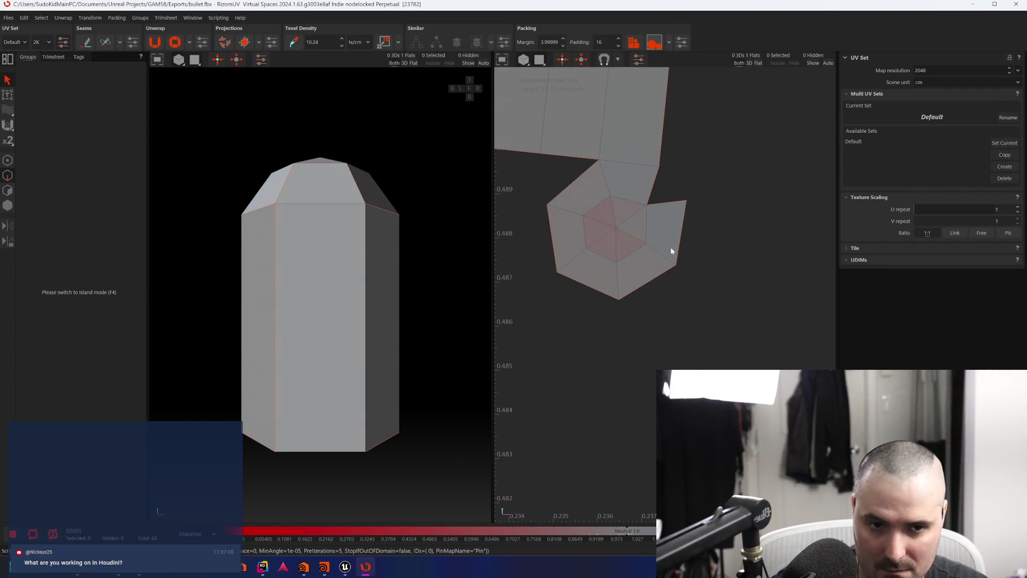
- Weld the cap's remaining open seam edge and re-unfold it into a flat hexagonal cap
{"action": "left_click", "coordinate": [656, 184]}
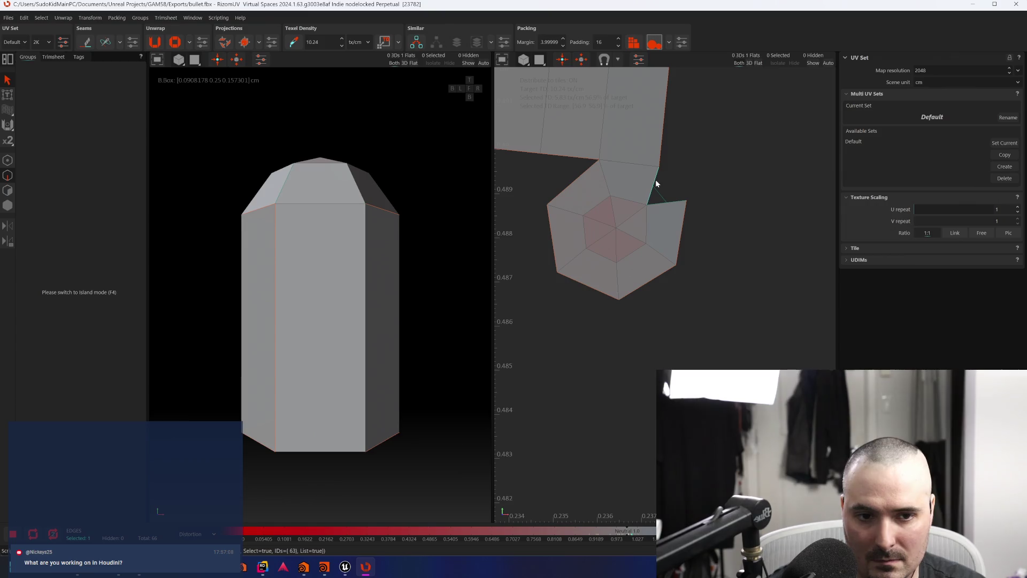
{"action": "key", "text": "w"}
{"action": "key", "text": "u"}
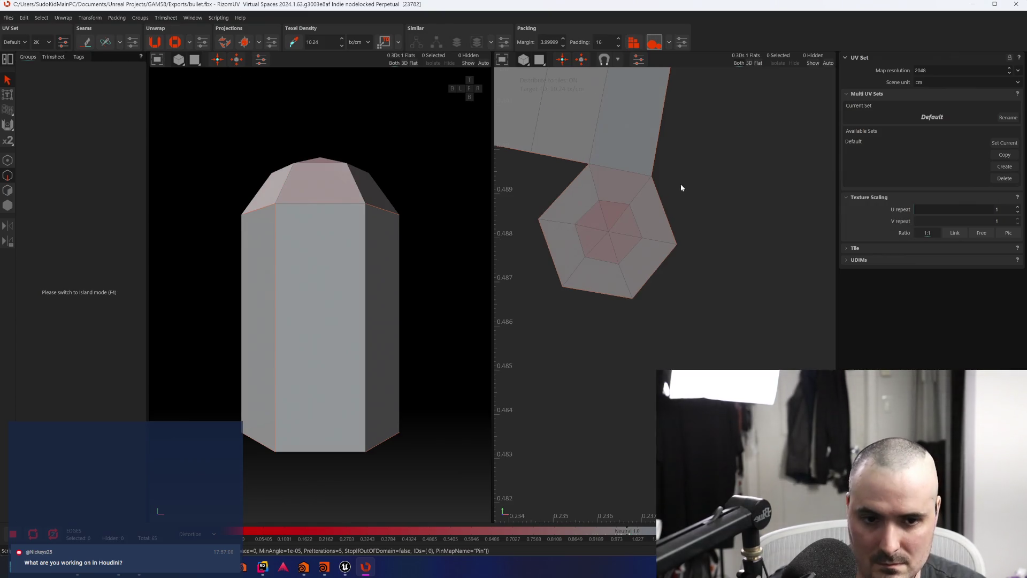
{"action": "scroll", "coordinate": [709, 264], "scroll_direction": "up", "scroll_amount": 2}
{"action": "scroll", "coordinate": [712, 264], "scroll_direction": "down", "scroll_amount": 5}
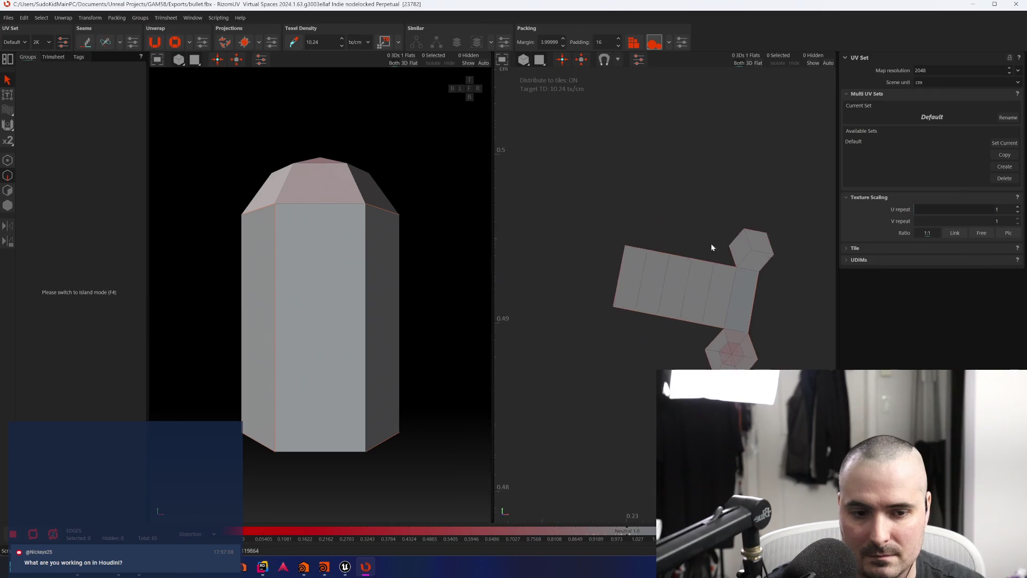
{"action": "scroll", "coordinate": [715, 269], "scroll_direction": "up", "scroll_amount": 3}
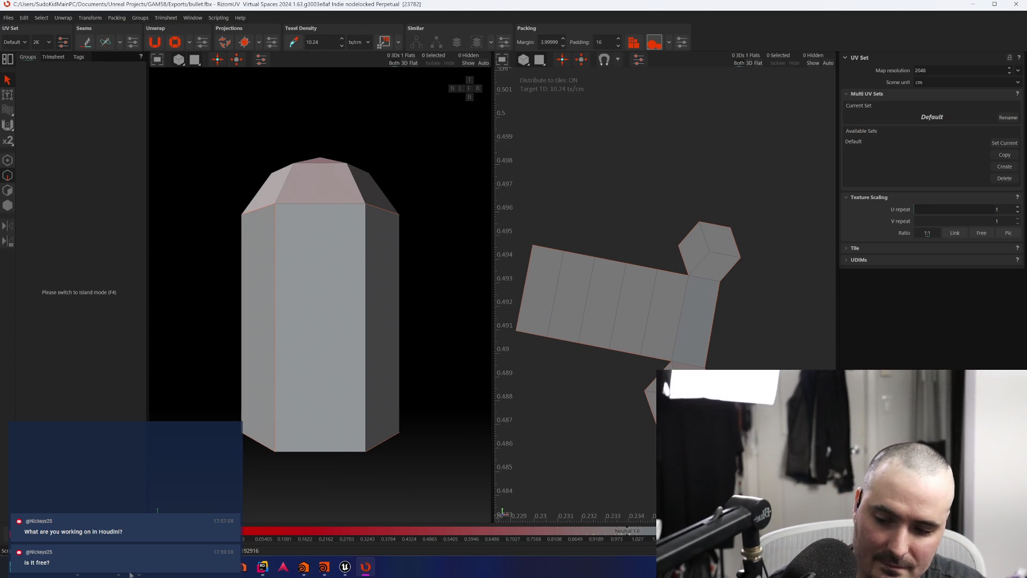
{"action": "key", "text": "alt+Tab"}
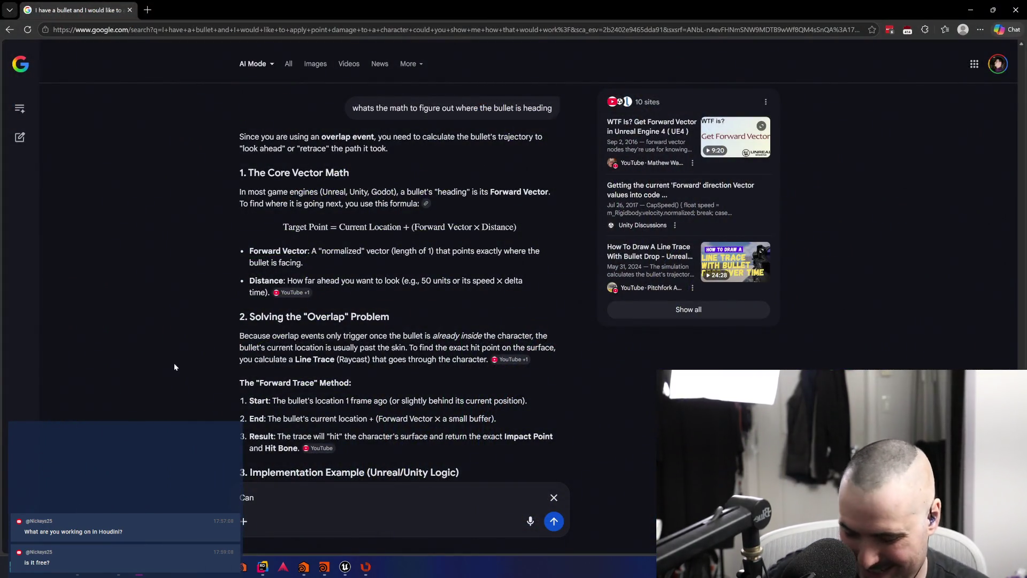
- In a new Edge tab, search for 'rizomuv' to reach the rizomuv.com homepage
{"action": "key", "text": "ctrl+t"}
{"action": "type", "text": "rizum"}
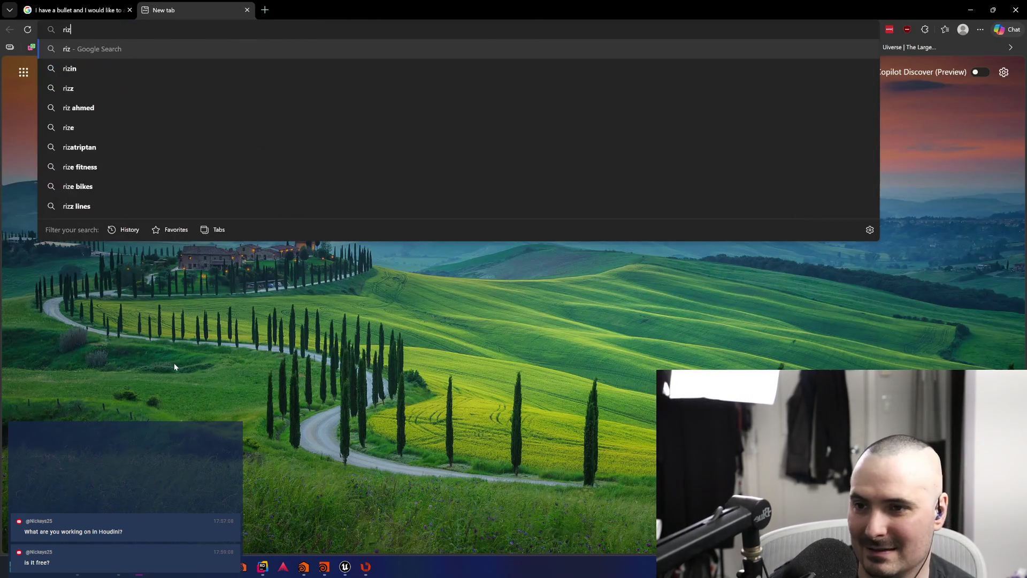
{"action": "key", "text": "BackSpace"}
{"action": "key", "text": "BackSpace"}
{"action": "key", "text": "BackSpace"}
{"action": "type", "text": "rizomuv"}
{"action": "key", "text": "Return"}
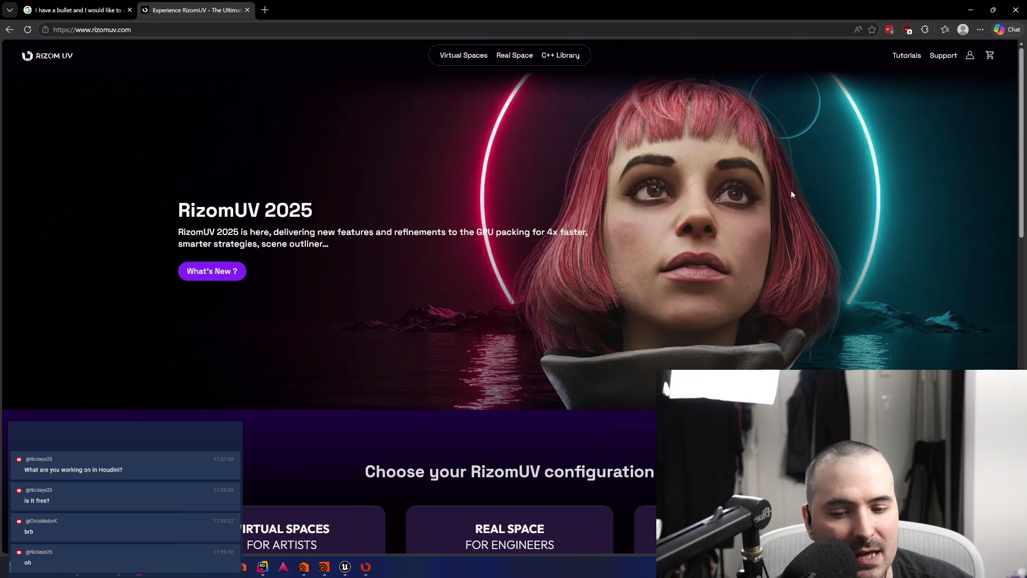
- Browse the RizomUV homepage and go to the Virtual Spaces Plans & Prices page
{"action": "scroll", "coordinate": [790, 192], "scroll_direction": "down", "scroll_amount": 10}
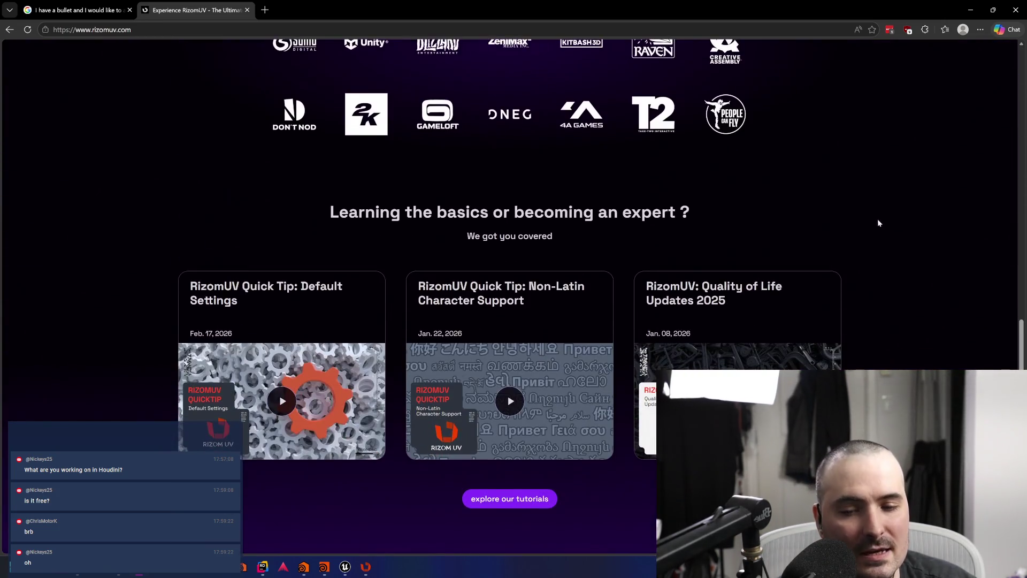
{"action": "scroll", "coordinate": [894, 217], "scroll_direction": "up", "scroll_amount": 2}
{"action": "scroll", "coordinate": [894, 217], "scroll_direction": "down", "scroll_amount": 4}
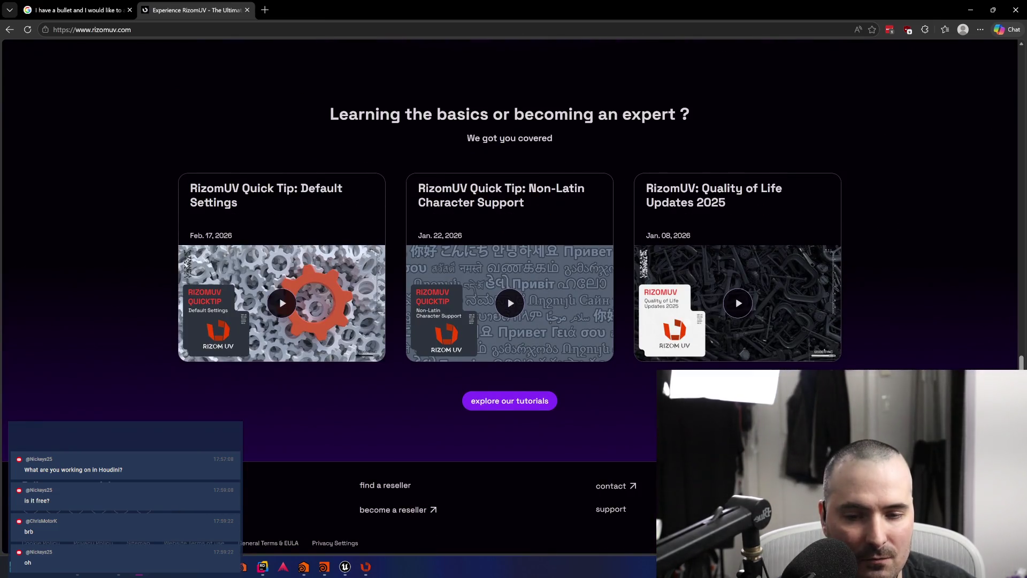
{"action": "scroll", "coordinate": [514, 240], "scroll_direction": "up", "scroll_amount": 12}
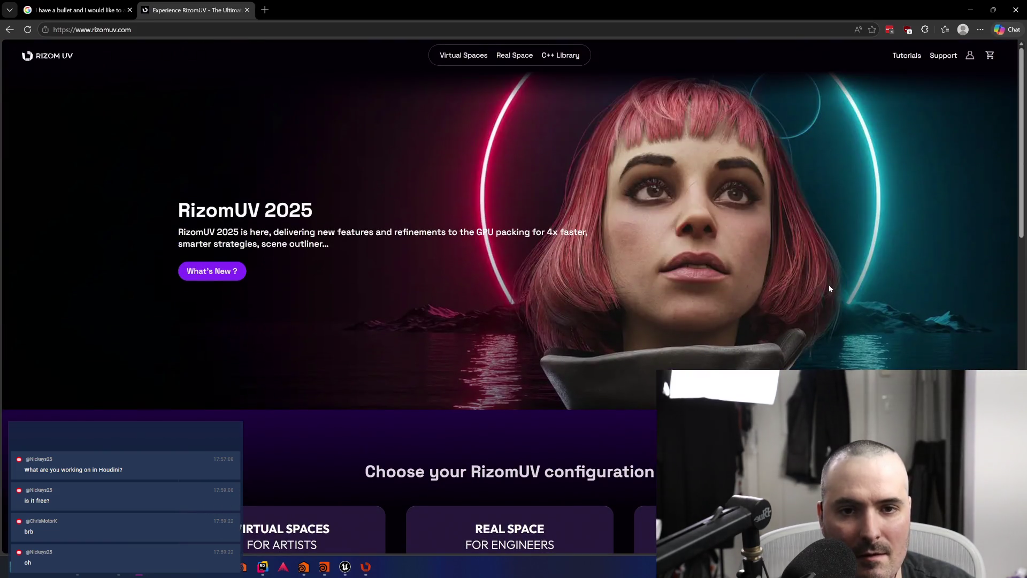
{"action": "left_click", "coordinate": [463, 56]}
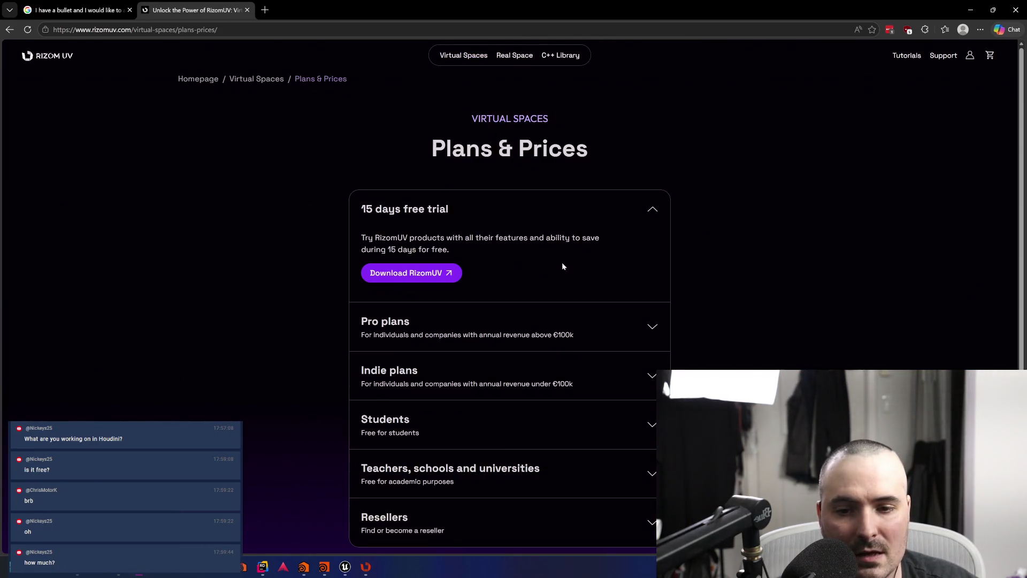
- Expand the Pro plans pricing, then collapse it and expand the Indie plans pricing
{"action": "scroll", "coordinate": [794, 279], "scroll_direction": "down", "scroll_amount": 2}
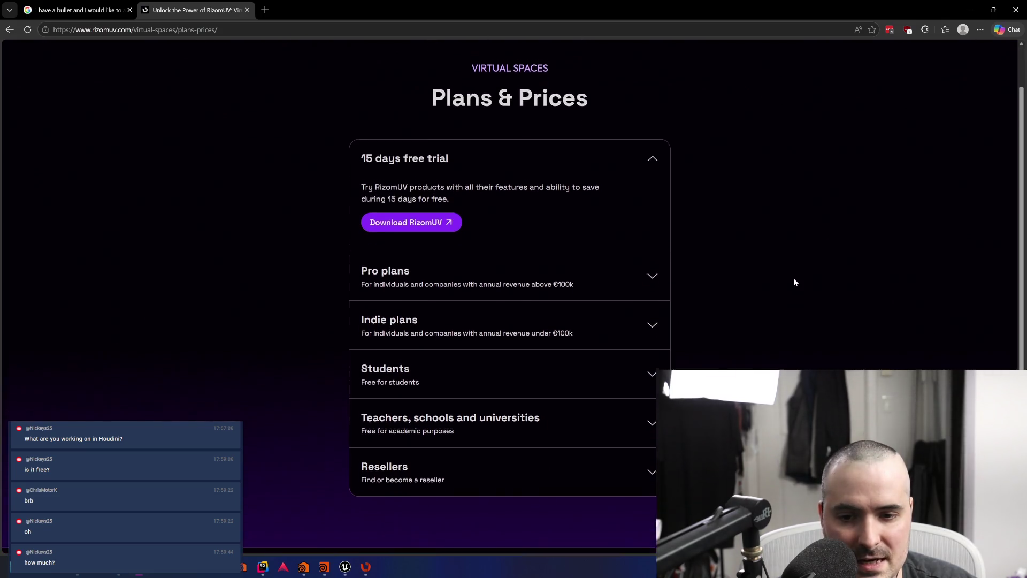
{"action": "left_click", "coordinate": [635, 234]}
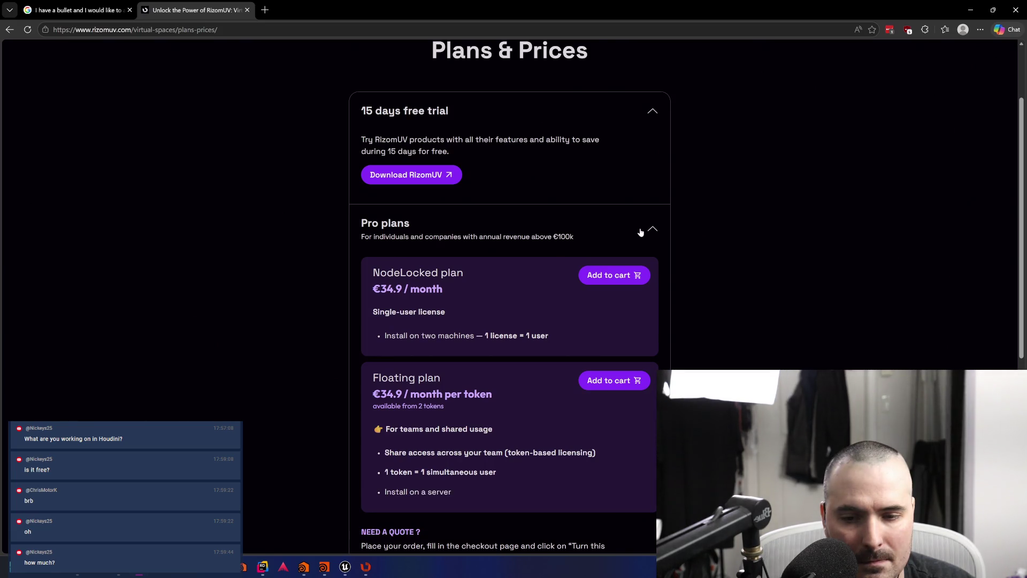
{"action": "left_click", "coordinate": [641, 231]}
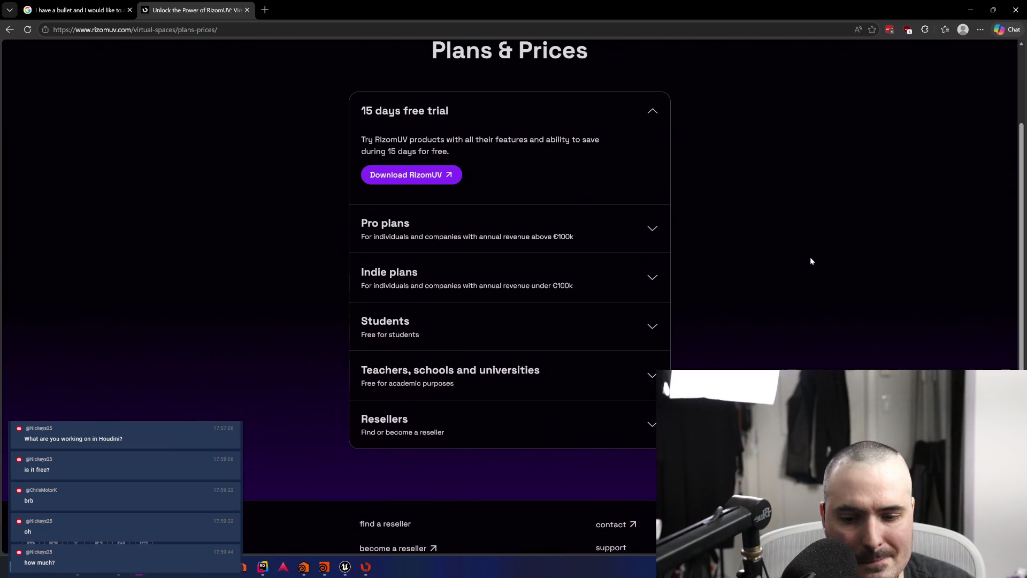
{"action": "left_click", "coordinate": [533, 282]}
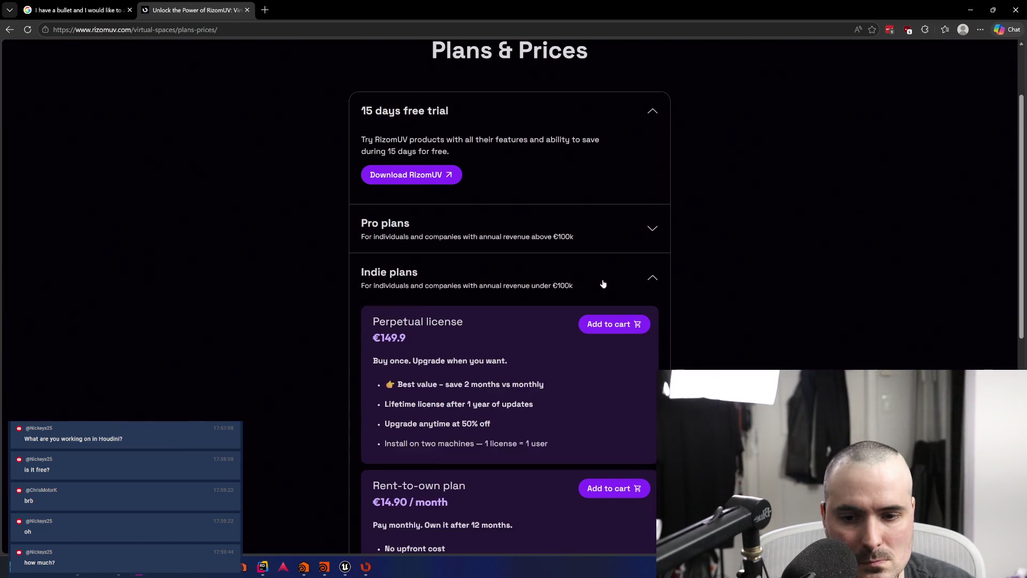
{"action": "scroll", "coordinate": [788, 280], "scroll_direction": "down", "scroll_amount": 3}
- Highlight the Perpetual license and Rent-to-own details in the Indie plan cards
{"action": "left_click_drag", "start_coordinate": [539, 287], "coordinate": [393, 192]}
{"action": "left_click", "coordinate": [488, 356]}
{"action": "mouse_move", "coordinate": [554, 462]}
{"action": "left_mouse_down"}
{"action": "mouse_move", "coordinate": [446, 395]}
{"action": "mouse_move", "coordinate": [374, 334]}
{"action": "mouse_move", "coordinate": [401, 251]}
{"action": "left_mouse_up"}
{"action": "left_click", "coordinate": [405, 194]}
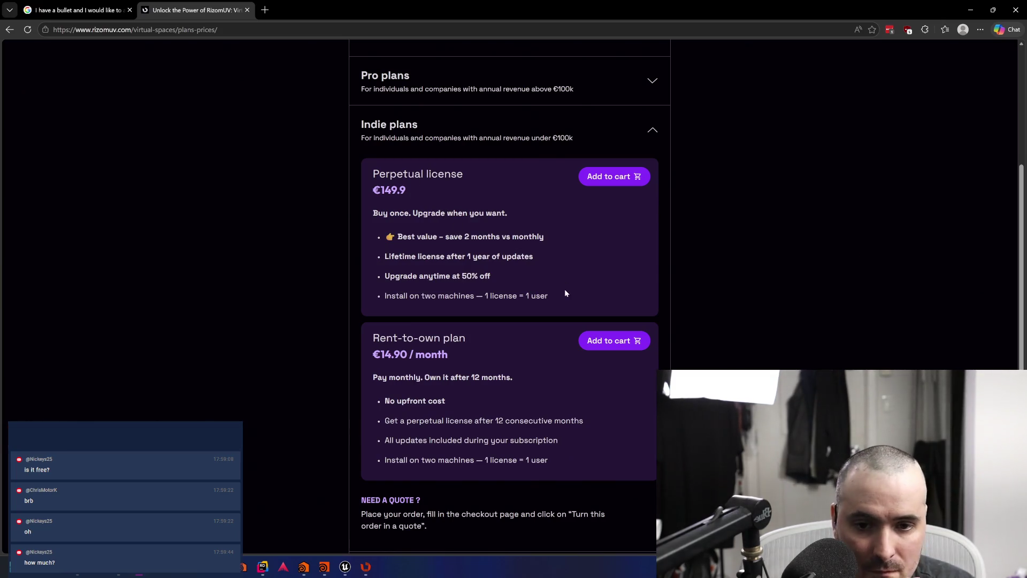
{"action": "left_click_drag", "start_coordinate": [566, 293], "coordinate": [349, 188]}
{"action": "triple_click", "coordinate": [581, 257]}
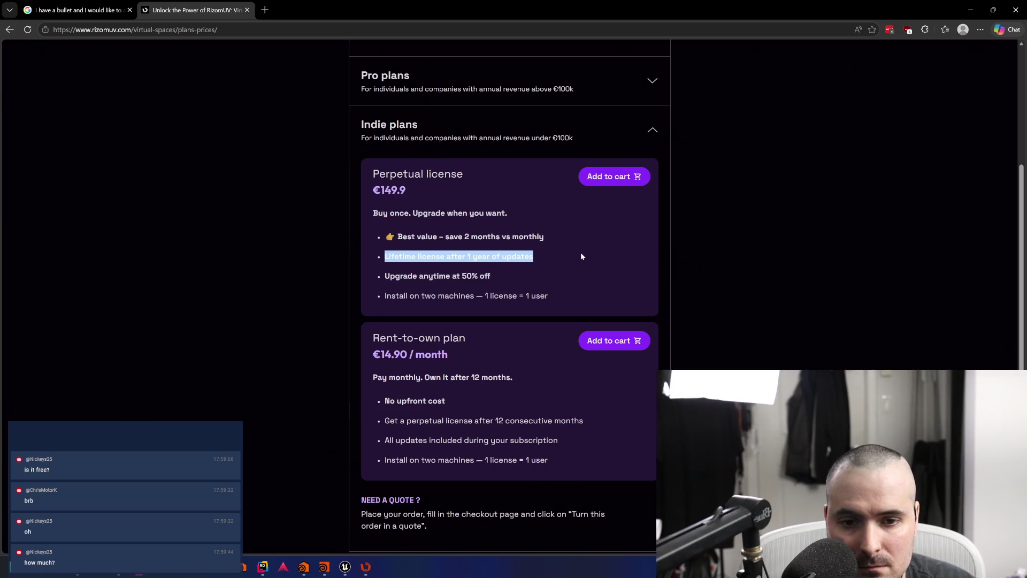
{"action": "left_click", "coordinate": [565, 261]}
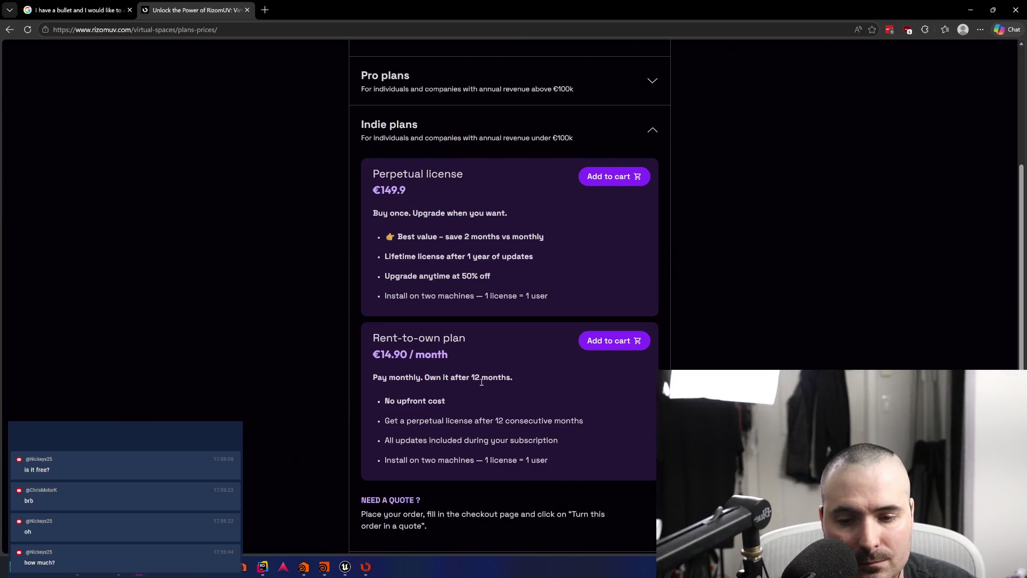
- Return to the top and re-expand Pro plans showing NodeLocked and Floating at €34.9/month
{"action": "scroll", "coordinate": [481, 380], "scroll_direction": "down", "scroll_amount": 3}
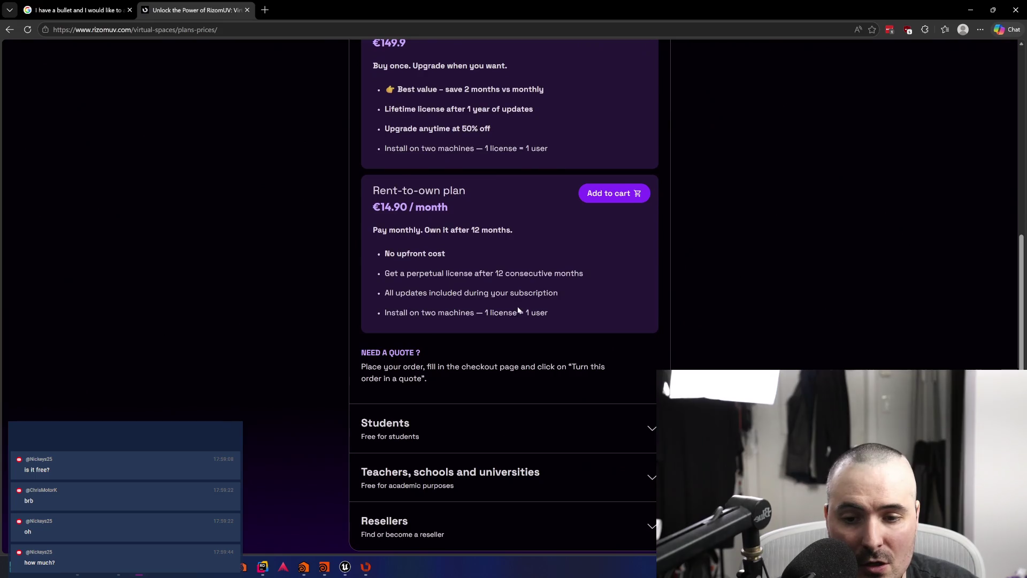
{"action": "scroll", "coordinate": [518, 311], "scroll_direction": "up", "scroll_amount": 1}
{"action": "scroll", "coordinate": [518, 314], "scroll_direction": "up", "scroll_amount": 5}
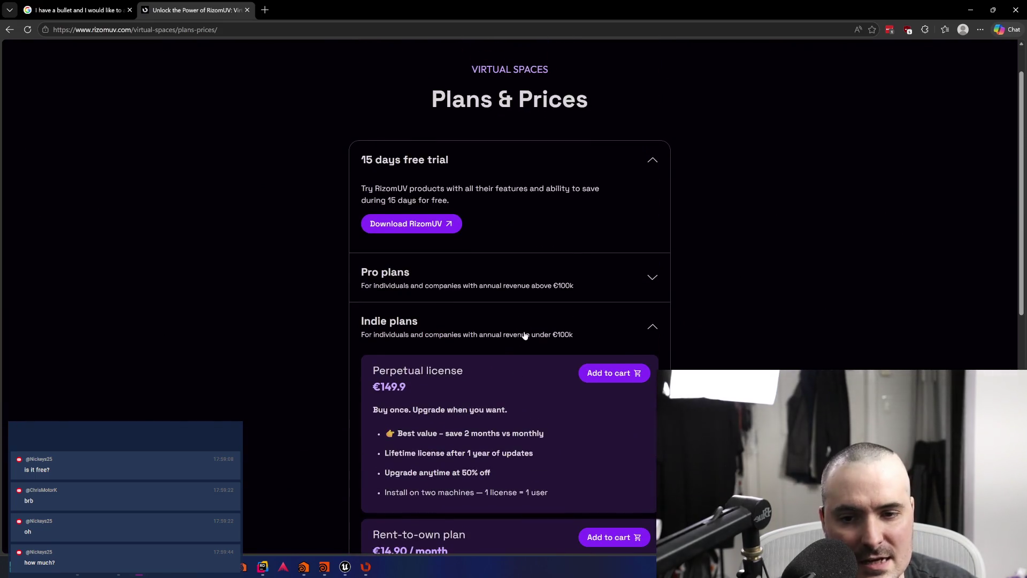
{"action": "left_click", "coordinate": [513, 283]}
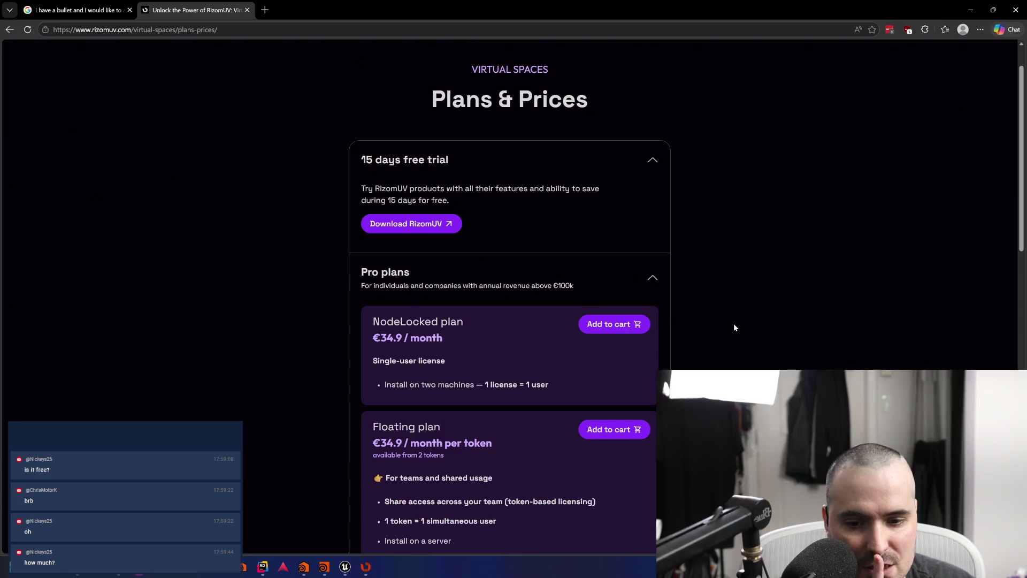
{"action": "scroll", "coordinate": [735, 328], "scroll_direction": "down", "scroll_amount": 2}
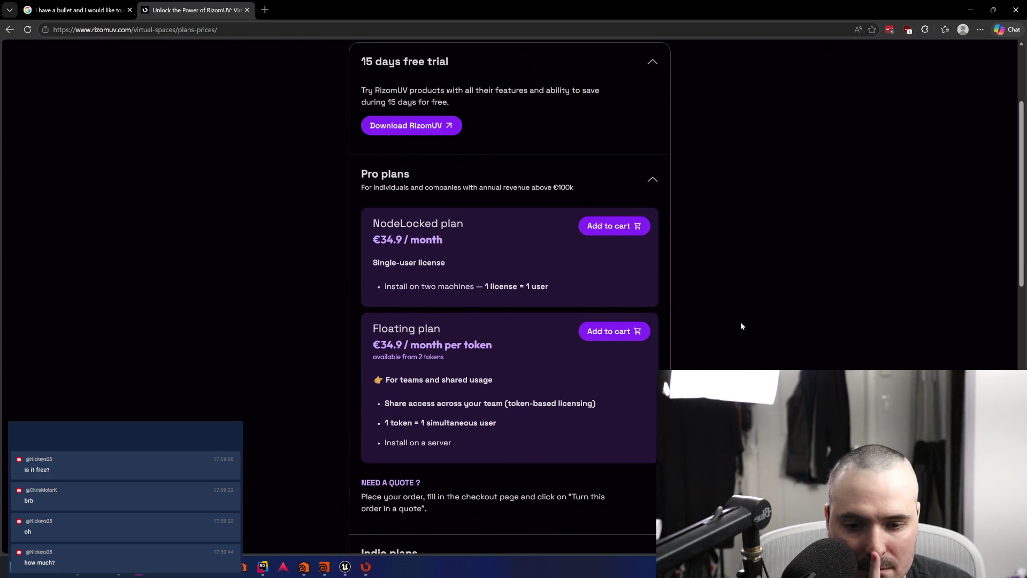
{"action": "scroll", "coordinate": [742, 325], "scroll_direction": "down", "scroll_amount": 4}
{"action": "scroll", "coordinate": [743, 326], "scroll_direction": "down", "scroll_amount": 5}
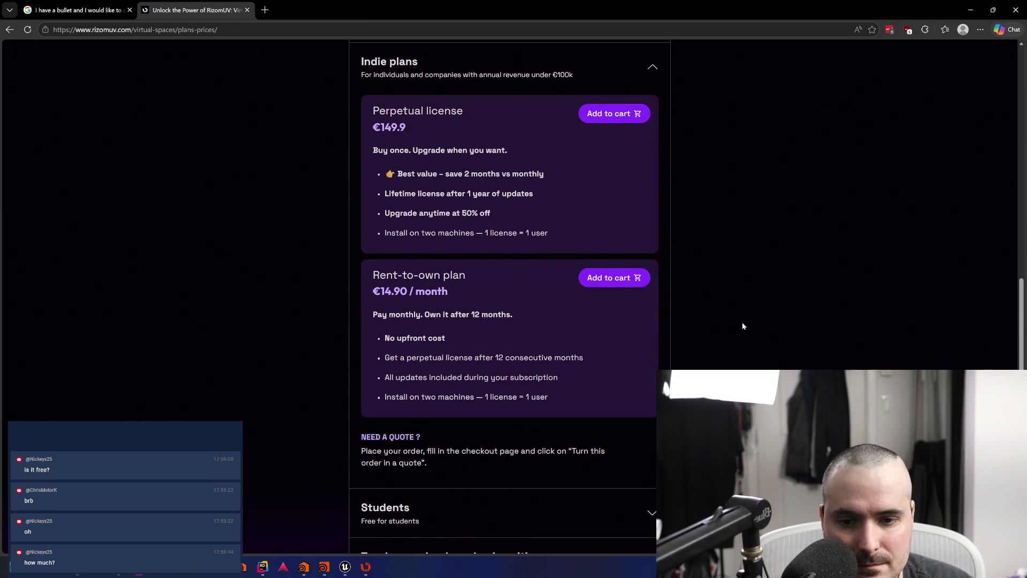
{"action": "mouse_move", "coordinate": [452, 292]}
{"action": "left_mouse_down"}
{"action": "mouse_move", "coordinate": [362, 287]}
{"action": "mouse_move", "coordinate": [371, 270]}
{"action": "left_mouse_up"}
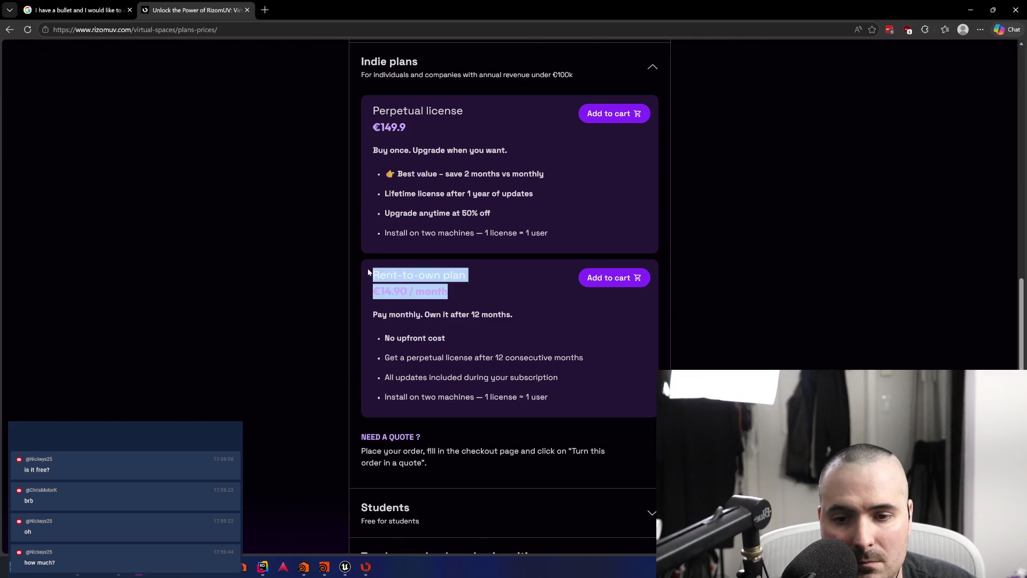
{"action": "left_click", "coordinate": [476, 303]}
{"action": "mouse_move", "coordinate": [488, 316]}
{"action": "left_mouse_down"}
{"action": "mouse_move", "coordinate": [373, 272]}
{"action": "mouse_move", "coordinate": [495, 305]}
{"action": "mouse_move", "coordinate": [546, 396]}
{"action": "mouse_move", "coordinate": [566, 402]}
{"action": "left_mouse_up"}
{"action": "left_click", "coordinate": [573, 390]}
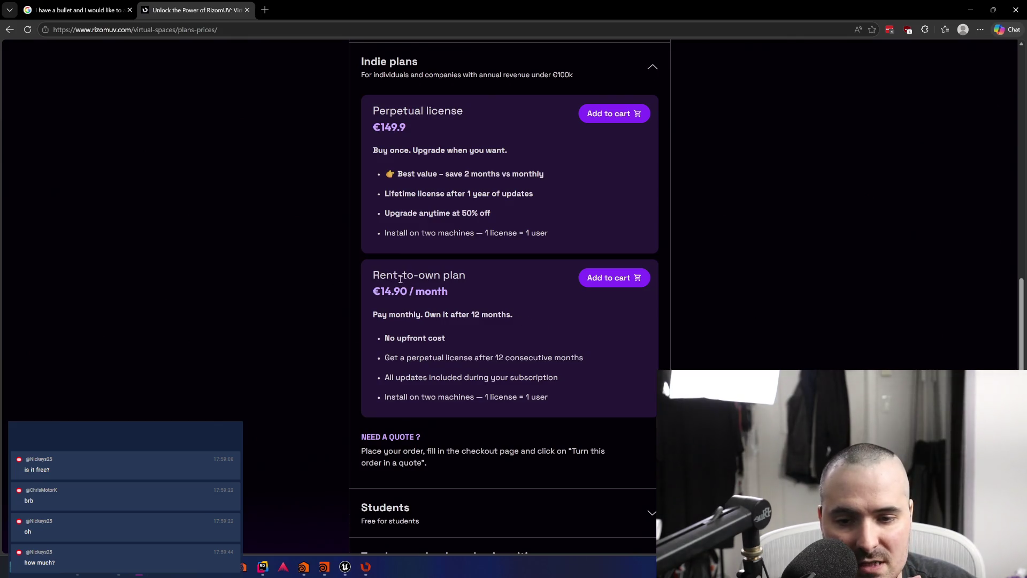
{"action": "left_click_drag", "start_coordinate": [411, 290], "coordinate": [373, 288]}
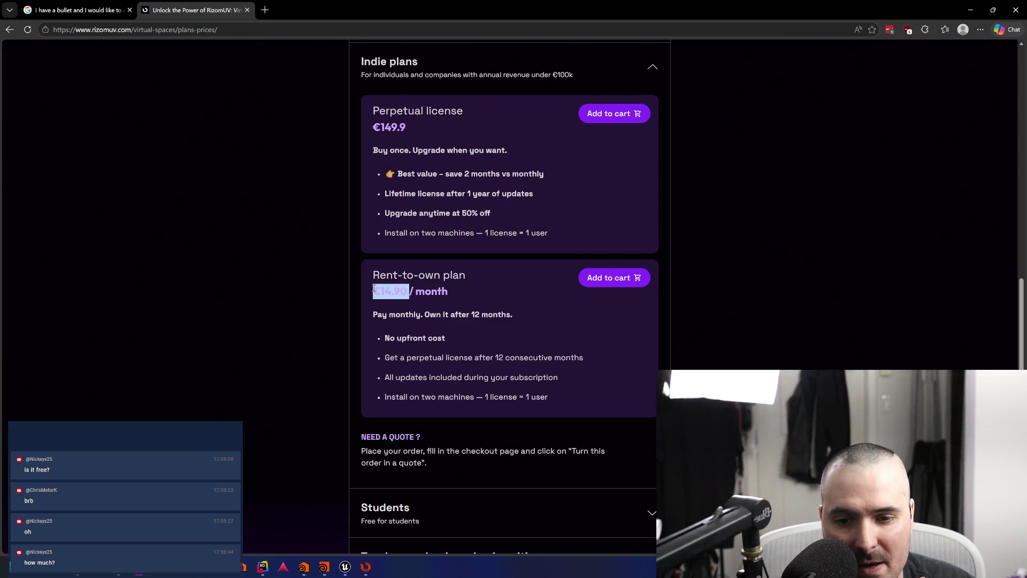
{"action": "left_click", "coordinate": [503, 300]}
{"action": "left_click_drag", "start_coordinate": [480, 294], "coordinate": [373, 273]}
{"action": "left_click", "coordinate": [505, 304]}
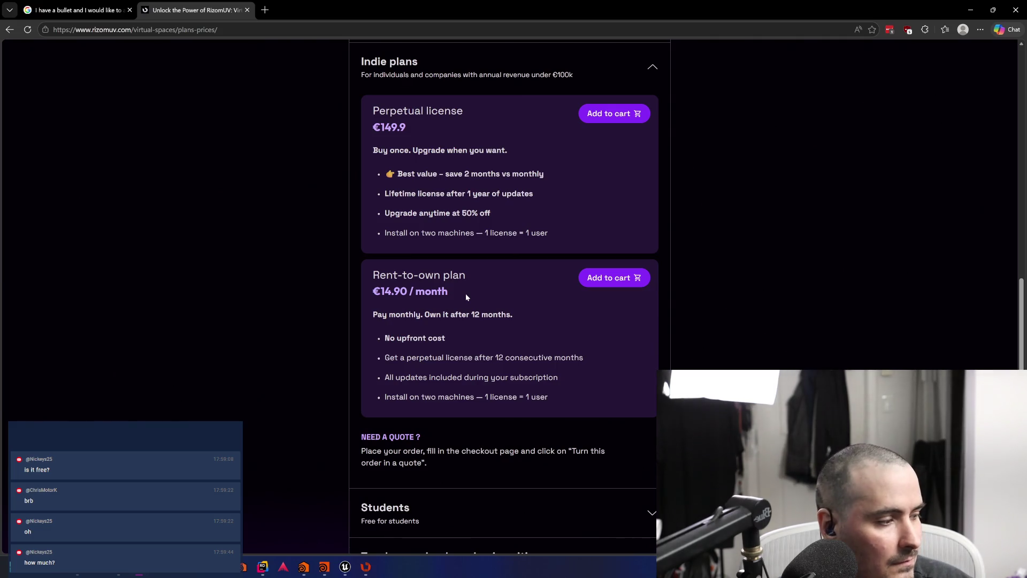
{"action": "scroll", "coordinate": [466, 298], "scroll_direction": "down", "scroll_amount": 1}
{"action": "scroll", "coordinate": [476, 298], "scroll_direction": "up", "scroll_amount": 2}
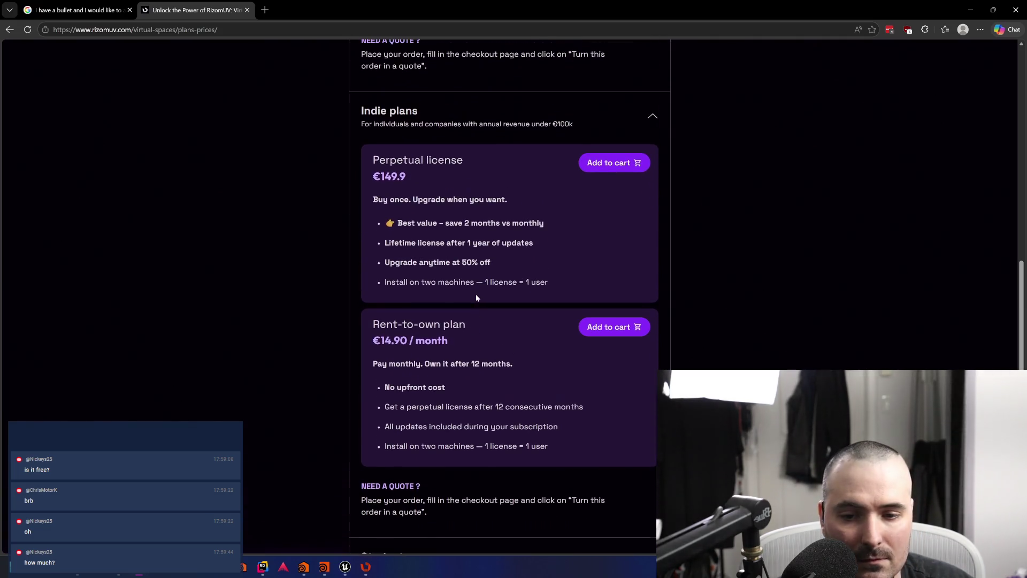
{"action": "mouse_move", "coordinate": [572, 452]}
{"action": "left_mouse_down"}
{"action": "mouse_move", "coordinate": [444, 341]}
{"action": "mouse_move", "coordinate": [473, 338]}
{"action": "left_mouse_up"}
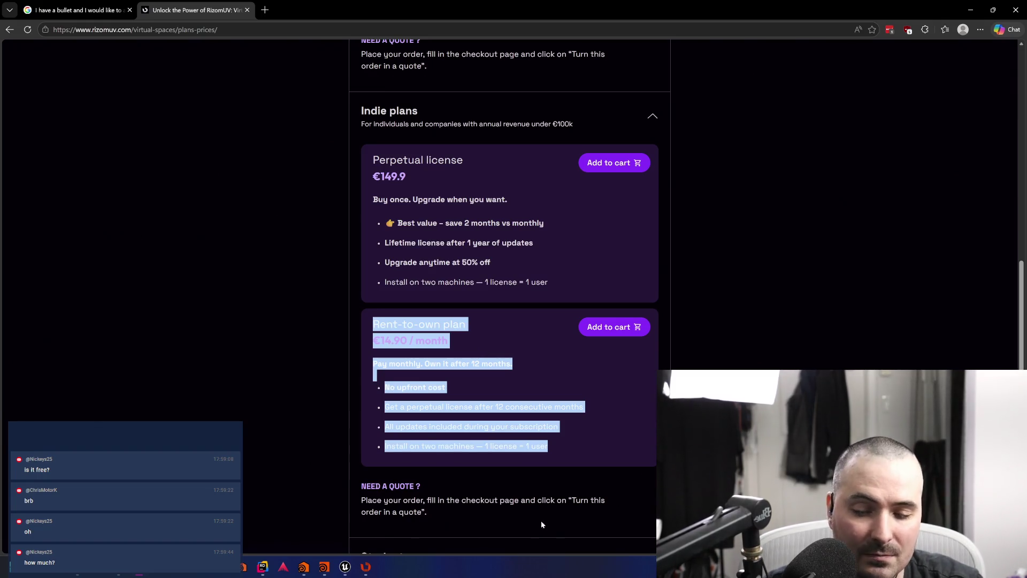
{"action": "mouse_move", "coordinate": [366, 567]}
{"action": "left_click", "coordinate": [356, 505]}
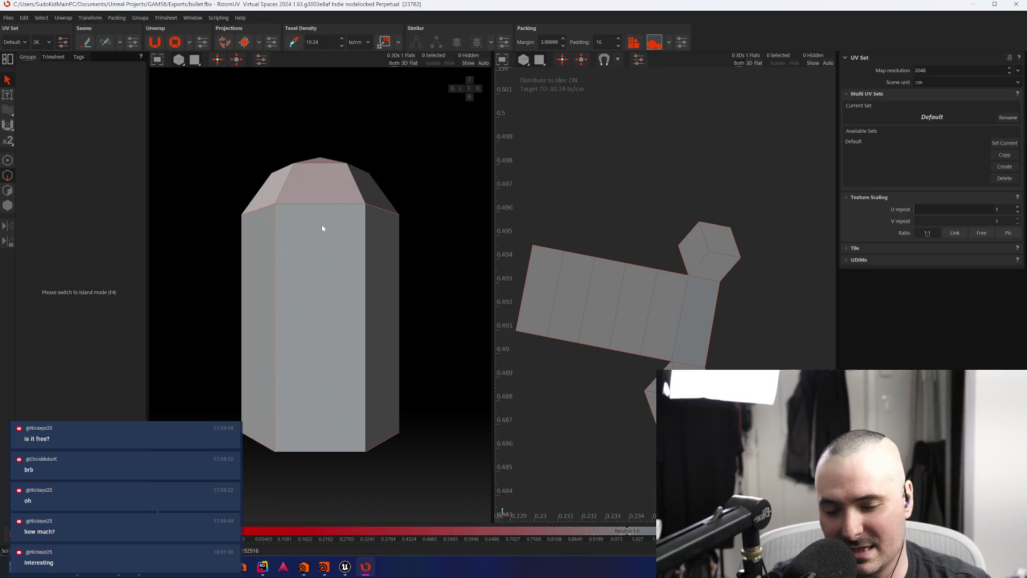
- Clear the selection in the UV viewport to view the side strip and hexagonal cap islands
{"action": "left_click", "coordinate": [676, 219]}
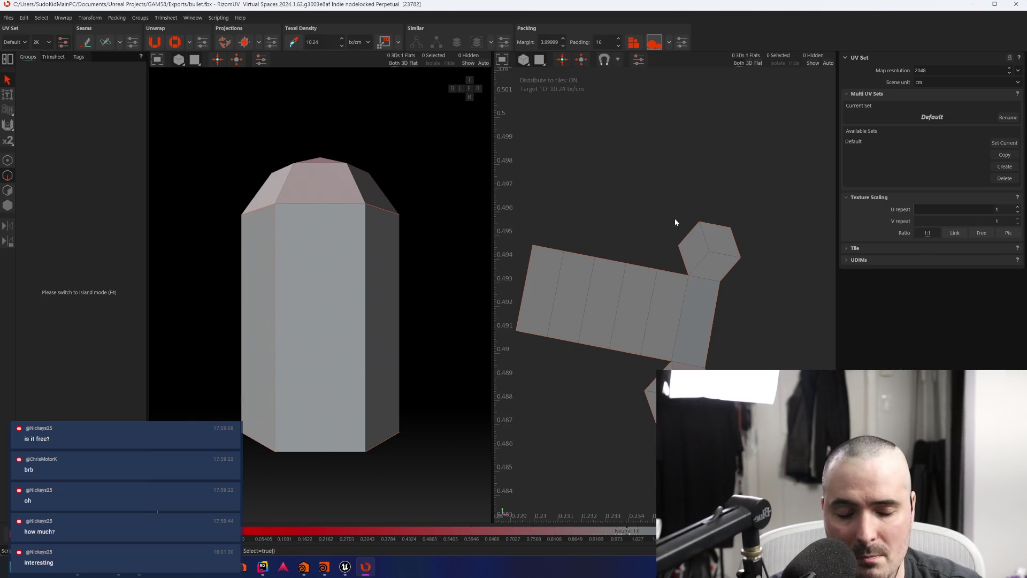
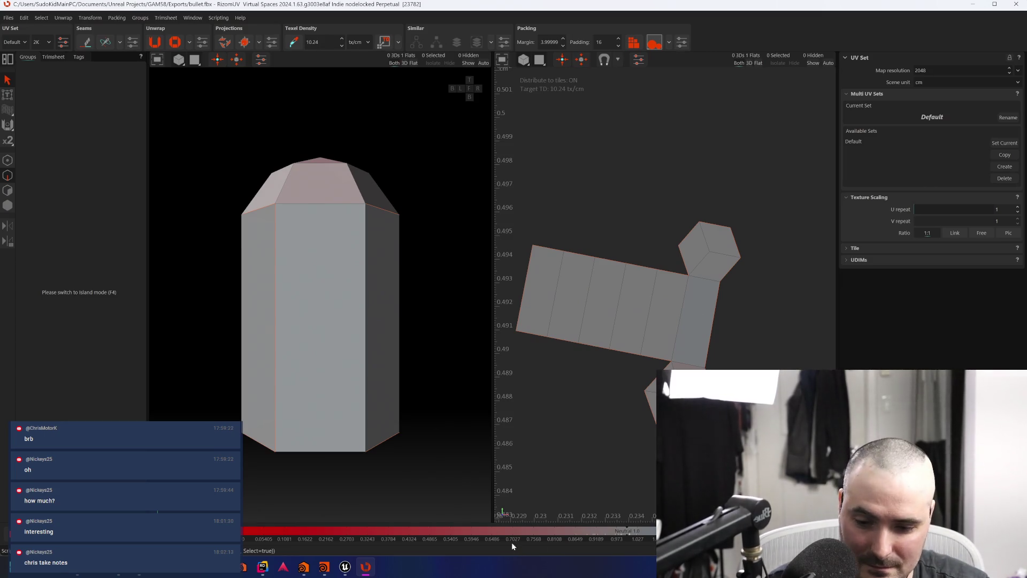
- Switch to edge selection mode and select an edge on the bullet's UV strip
{"action": "left_click", "coordinate": [628, 401]}
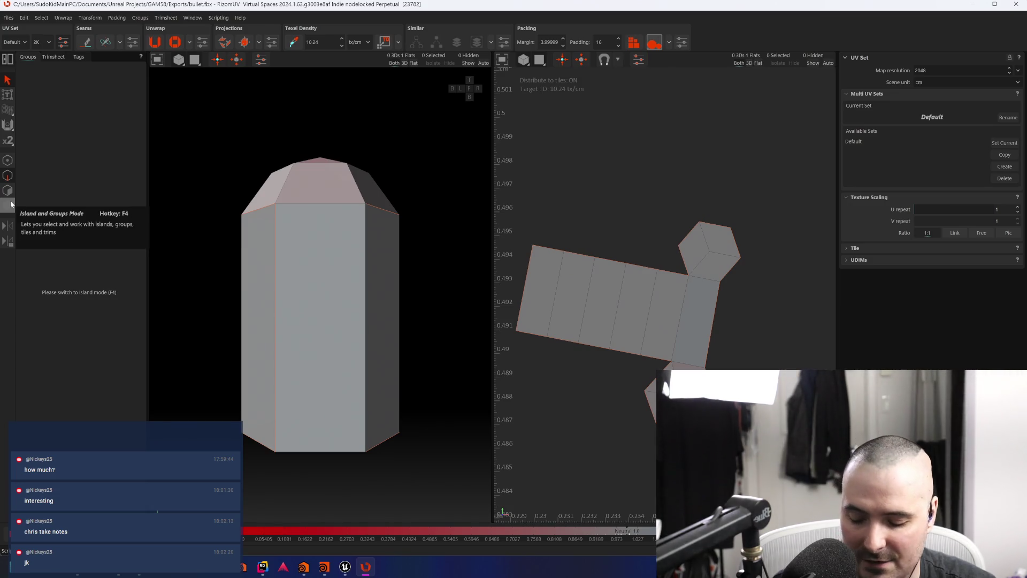
{"action": "left_click", "coordinate": [782, 354]}
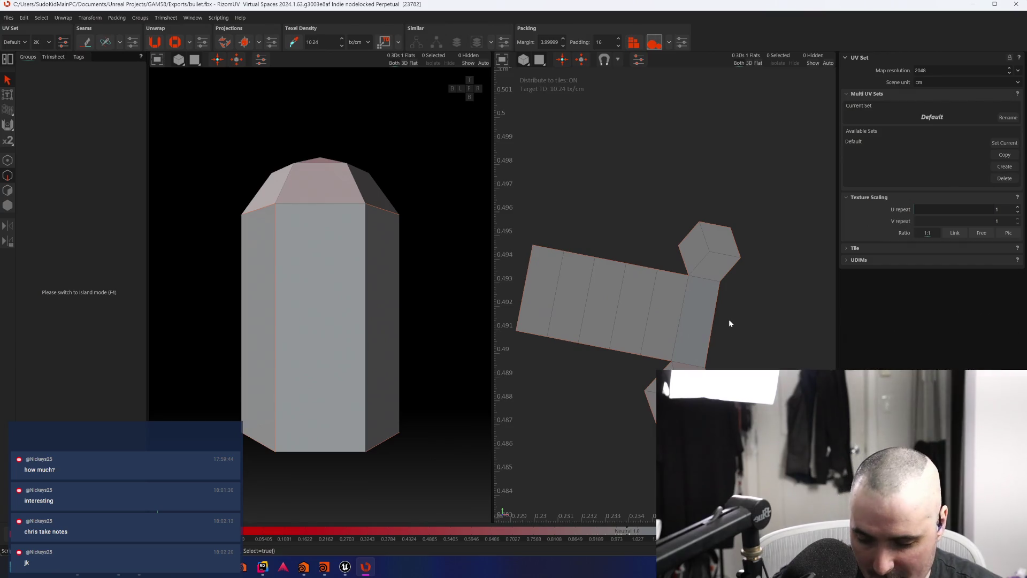
{"action": "left_click", "coordinate": [6, 80]}
{"action": "left_click", "coordinate": [687, 301]}
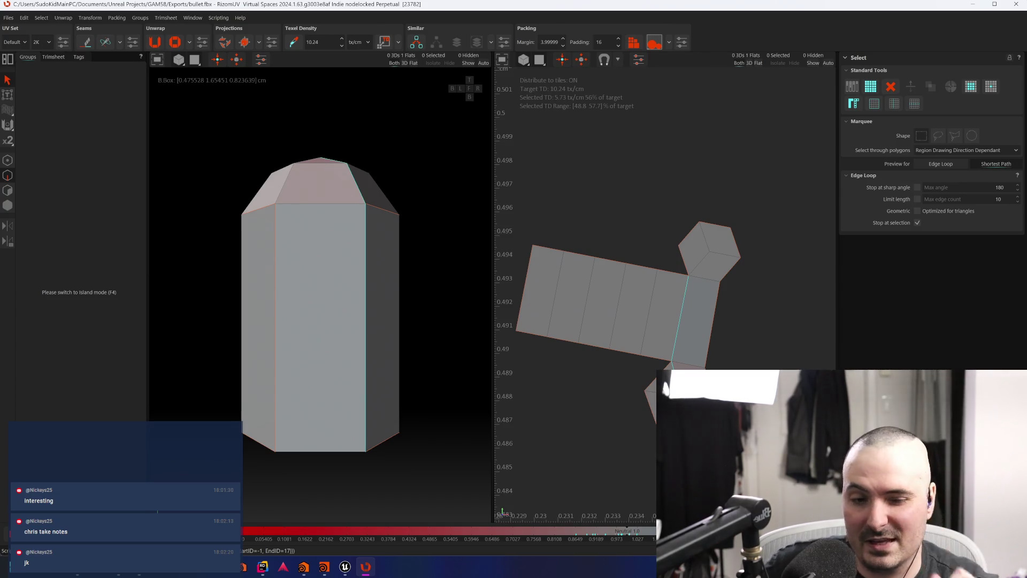
{"action": "left_click", "coordinate": [763, 339]}
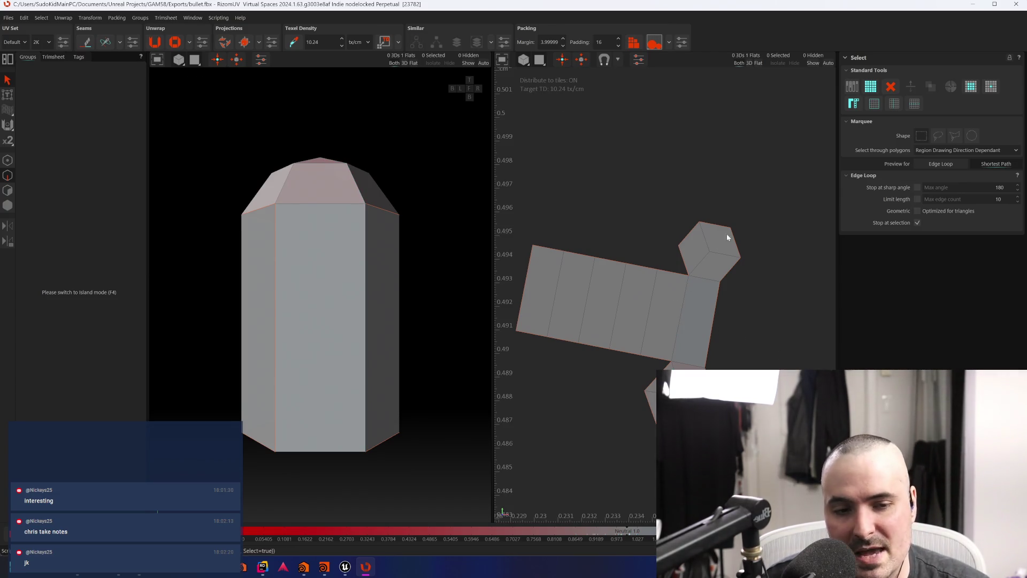
- Select edge loops across the cap and strip, add four vertical strip edges, then deselect everything
{"action": "left_click", "coordinate": [704, 235]}
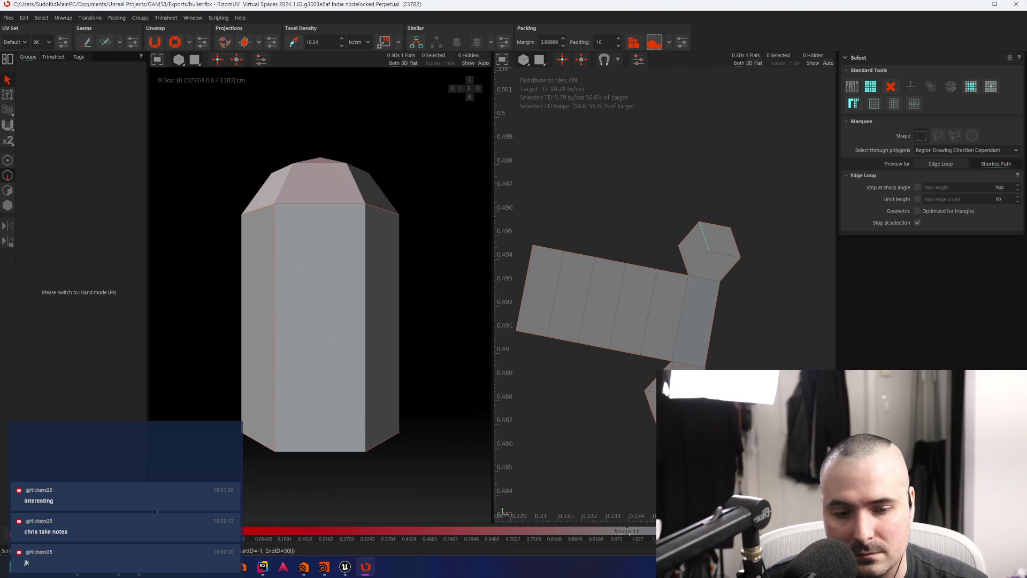
{"action": "left_click", "coordinate": [704, 236]}
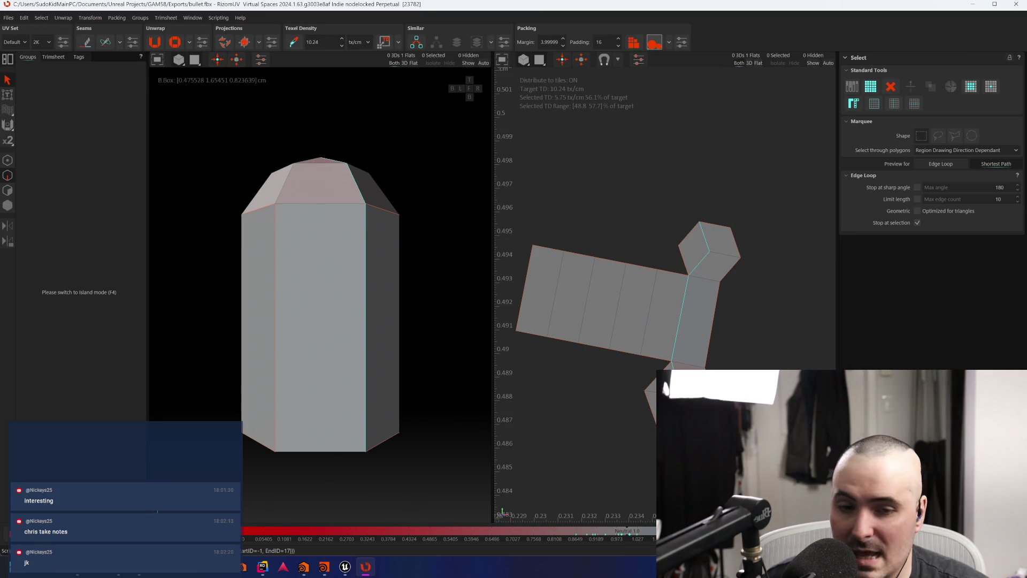
{"action": "left_click", "coordinate": [704, 236]}
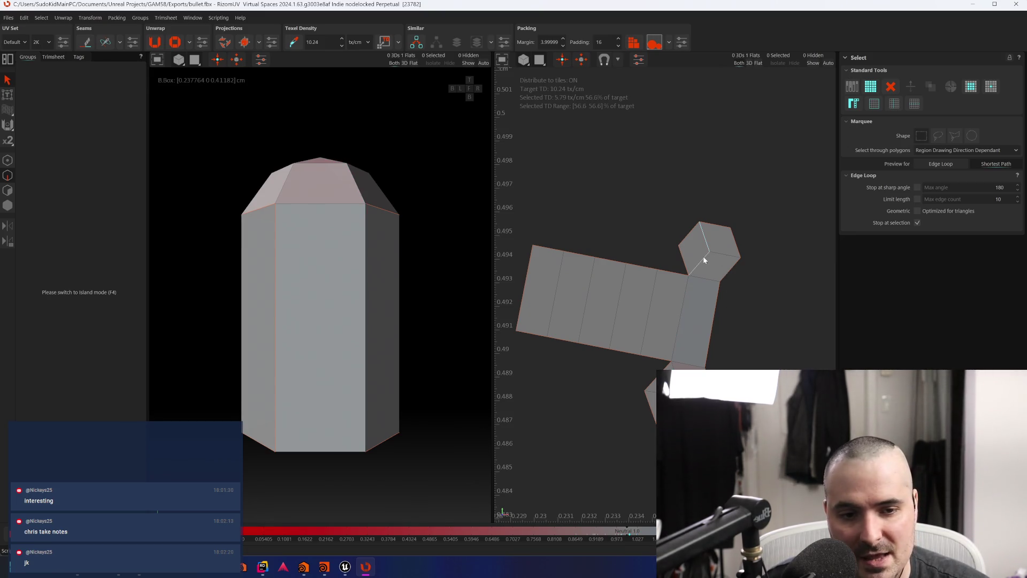
{"action": "left_click", "coordinate": [714, 265]}
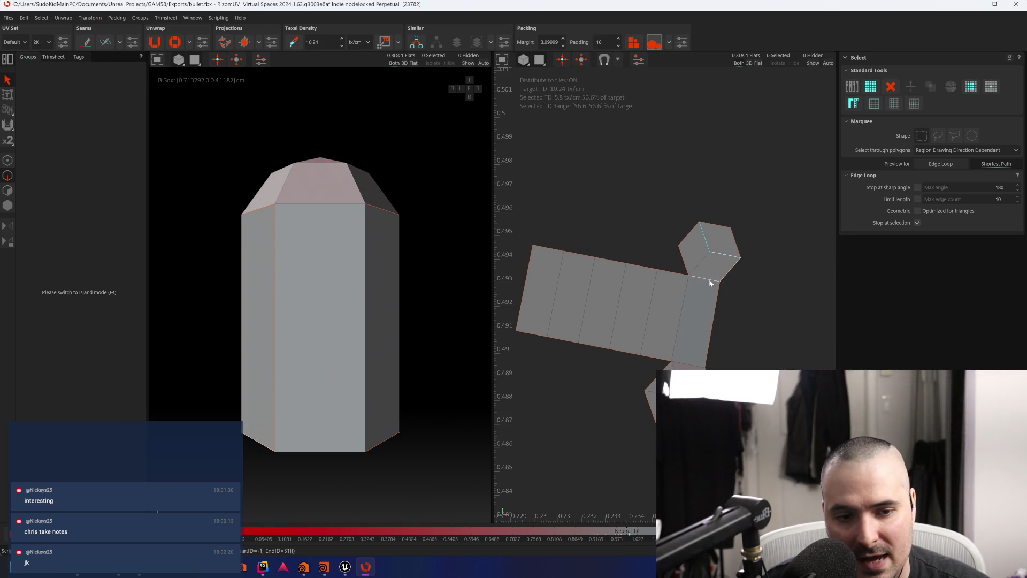
{"action": "left_click", "coordinate": [675, 319], "text": "shift"}
{"action": "left_click", "coordinate": [650, 306], "text": "shift"}
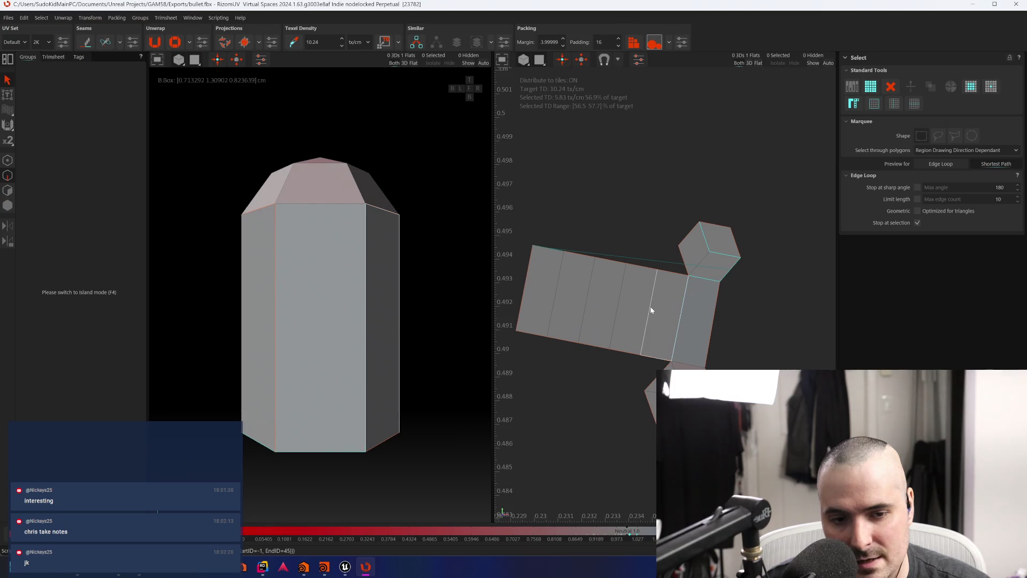
{"action": "left_click", "coordinate": [621, 293], "text": "shift"}
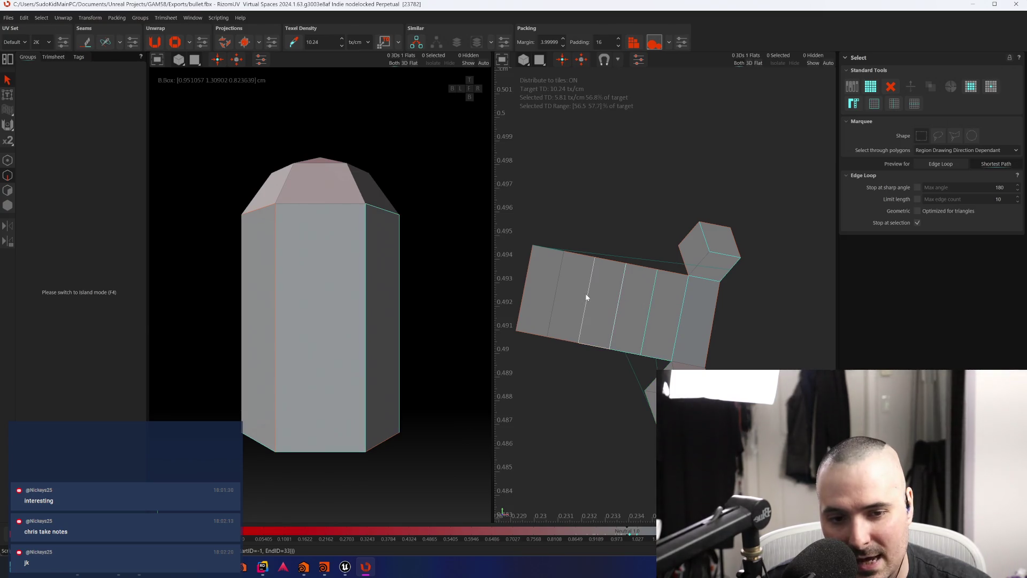
{"action": "left_click", "coordinate": [555, 291], "text": "shift"}
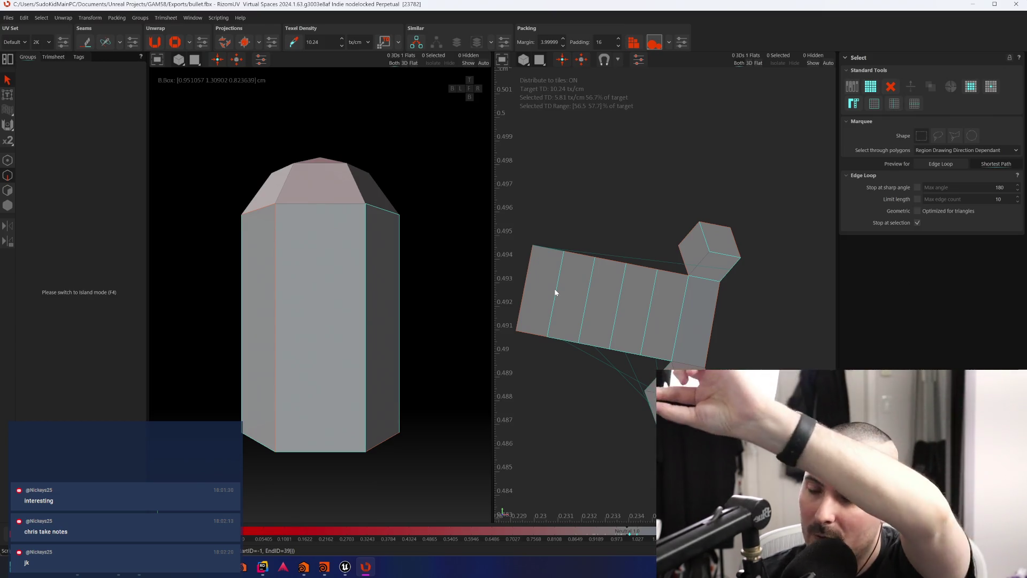
{"action": "left_click", "coordinate": [606, 195]}
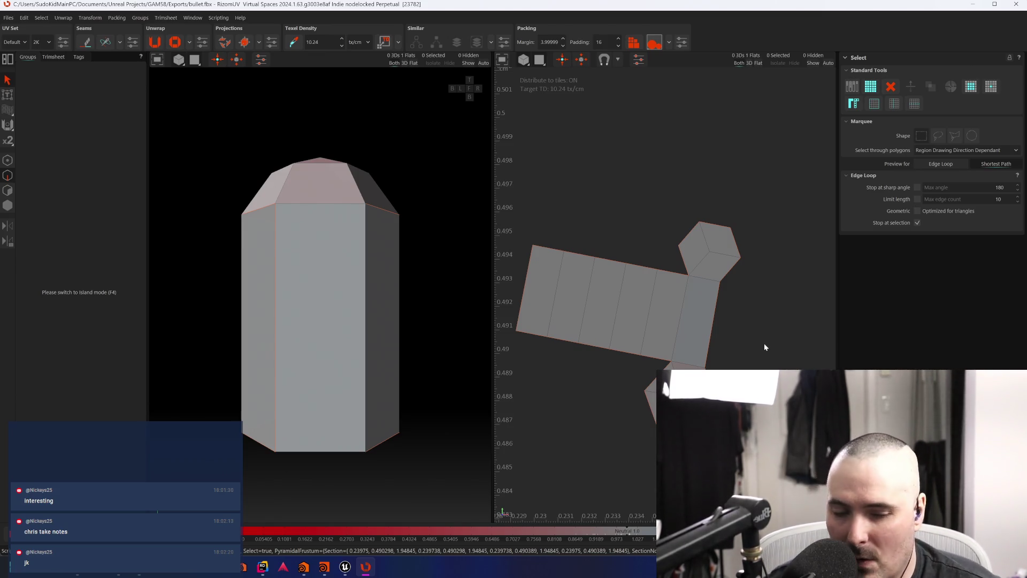
{"action": "left_click", "coordinate": [685, 268]}
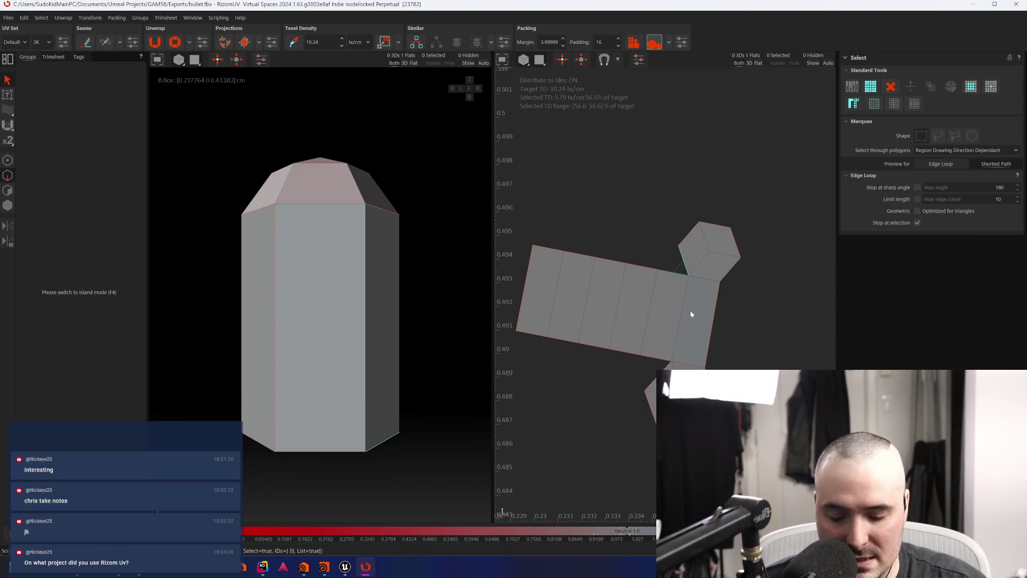
{"action": "key", "text": "c"}
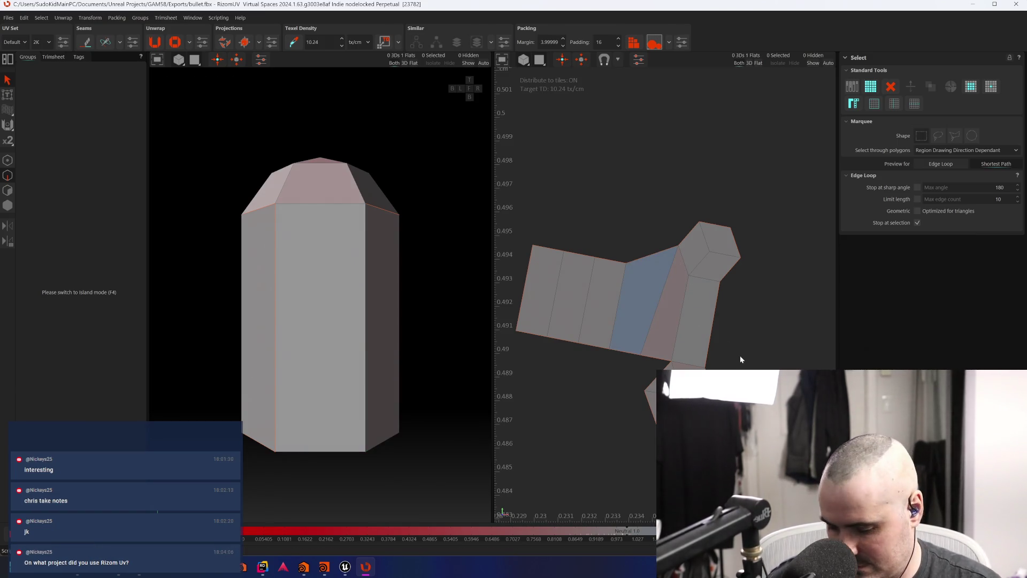
{"action": "key", "text": "ctrl+z"}
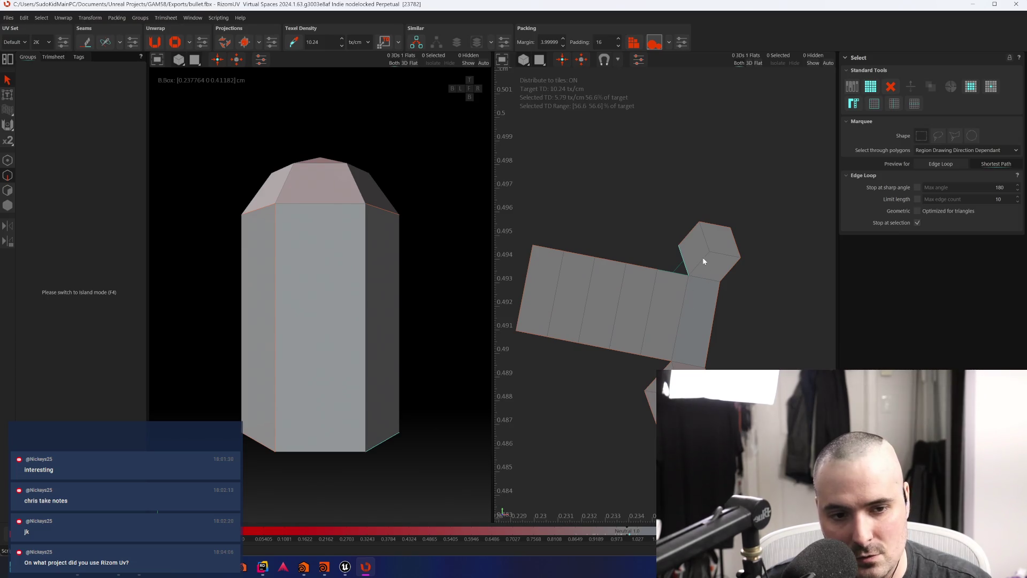
{"action": "left_click", "coordinate": [721, 289]}
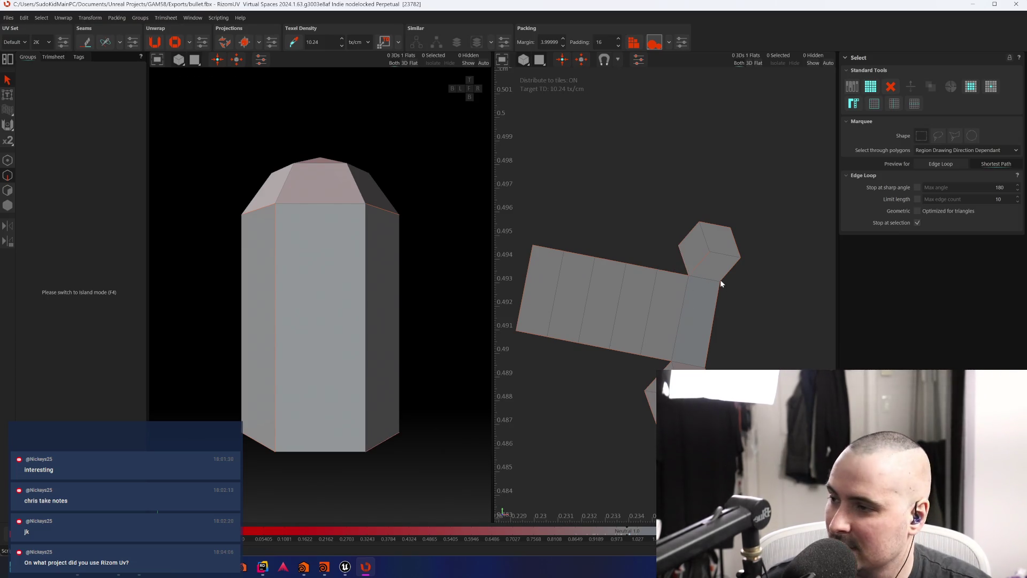
{"action": "key", "text": "ctrl+z"}
{"action": "left_click", "coordinate": [756, 305]}
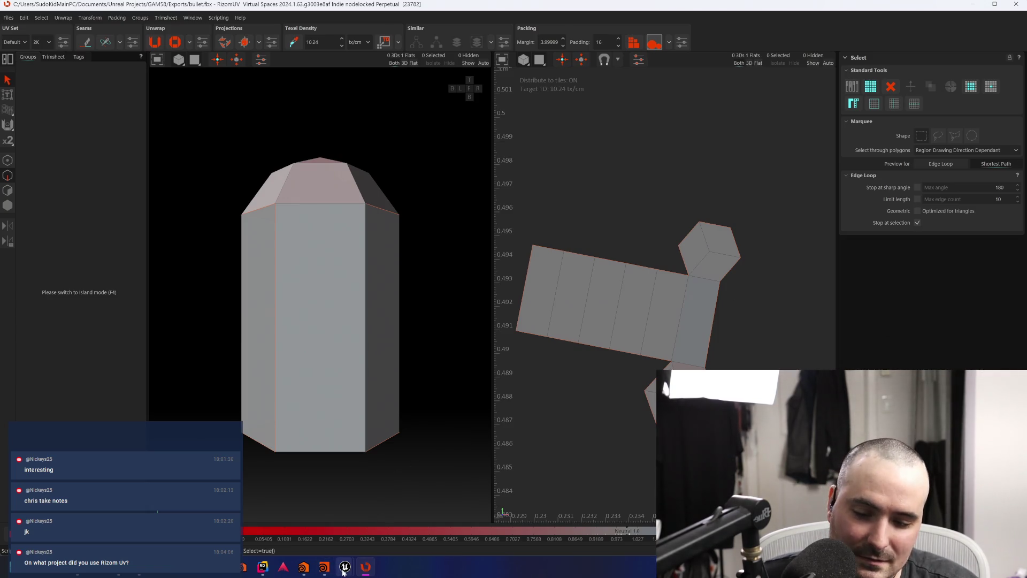
{"action": "mouse_move", "coordinate": [345, 566]}
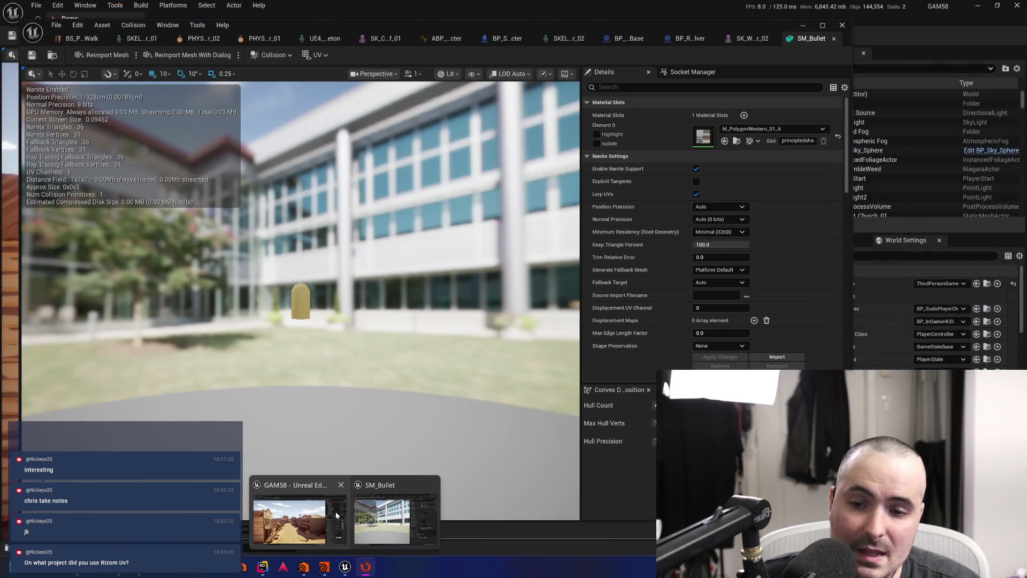
- Close RizomUV without saving, leaving Unreal's SM_Bullet mesh editor on screen
{"action": "left_click", "coordinate": [336, 511]}
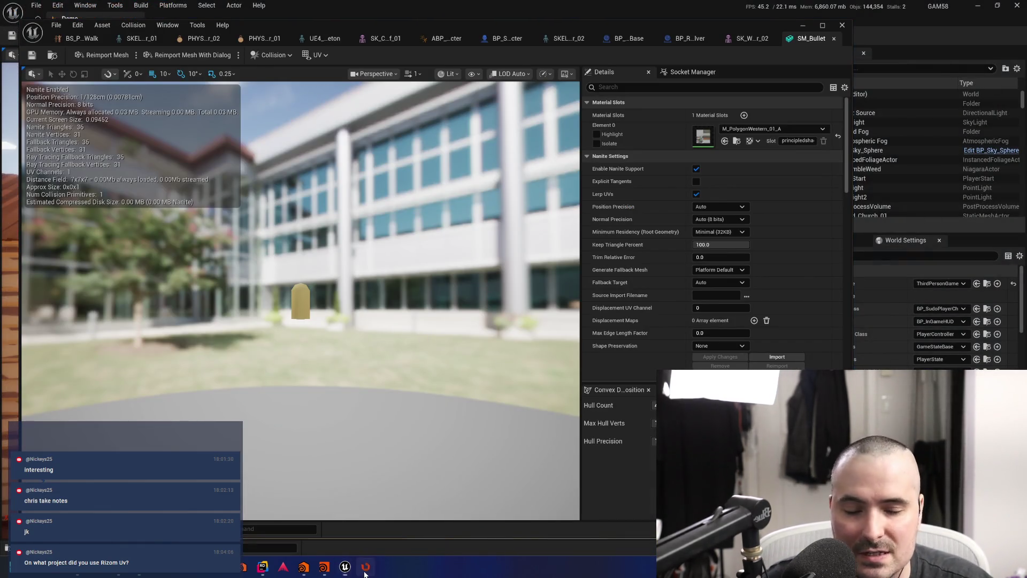
{"action": "left_click", "coordinate": [345, 567]}
{"action": "left_click", "coordinate": [1016, 5]}
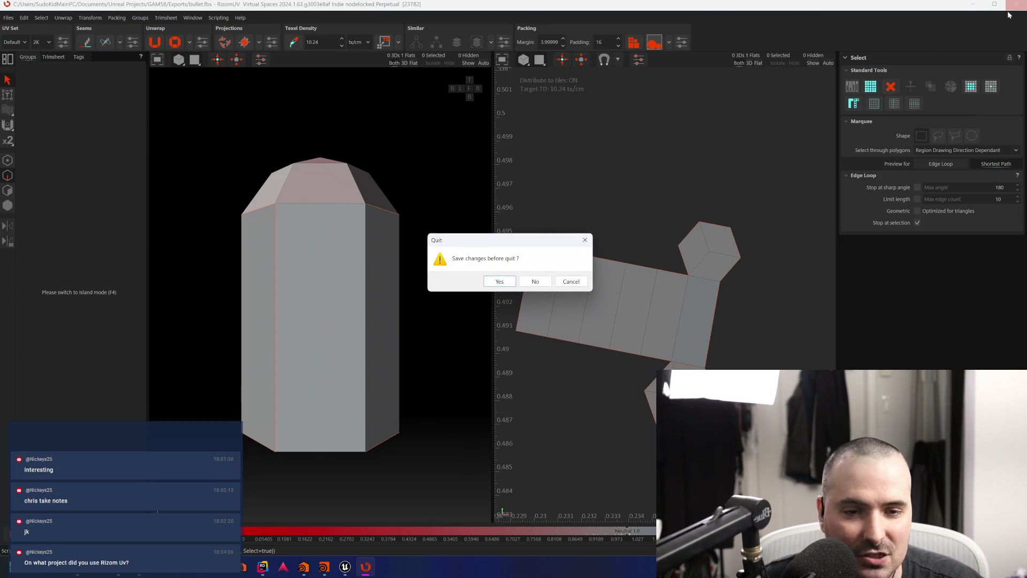
{"action": "left_click", "coordinate": [536, 281]}
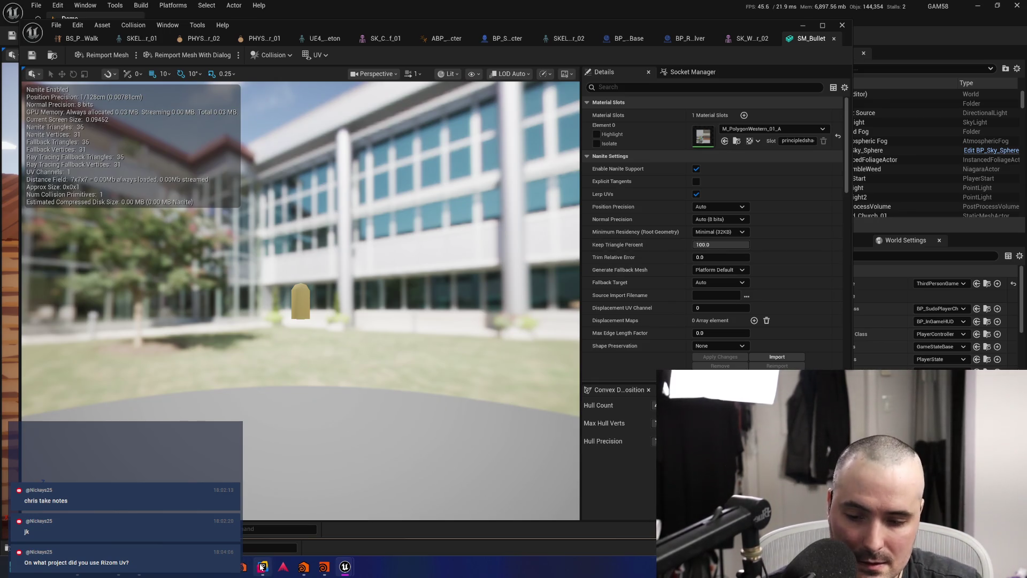
{"action": "mouse_move", "coordinate": [351, 570]}
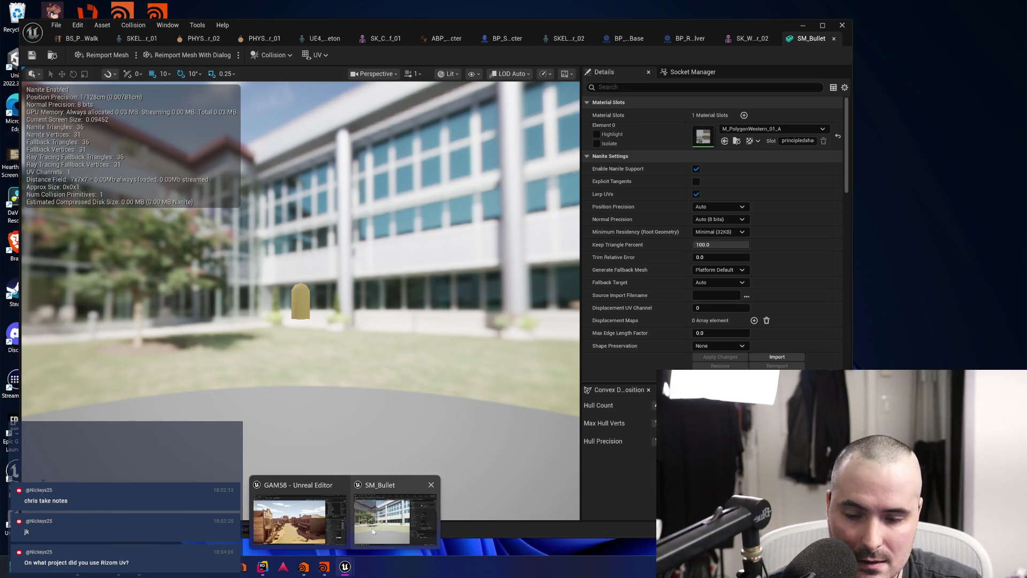
- Open M_PolygonWestern_01_A from PolygonWestern/Materials and zoom its graph to the Texture Sample node
{"action": "left_click", "coordinate": [736, 141]}
{"action": "double_click", "coordinate": [635, 417]}
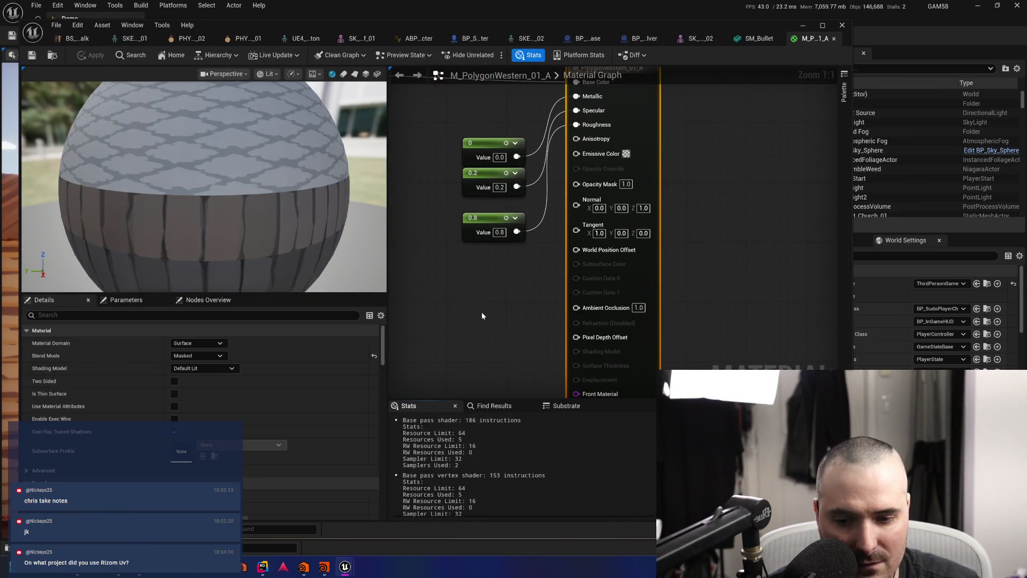
{"action": "key", "text": "ctrl+space"}
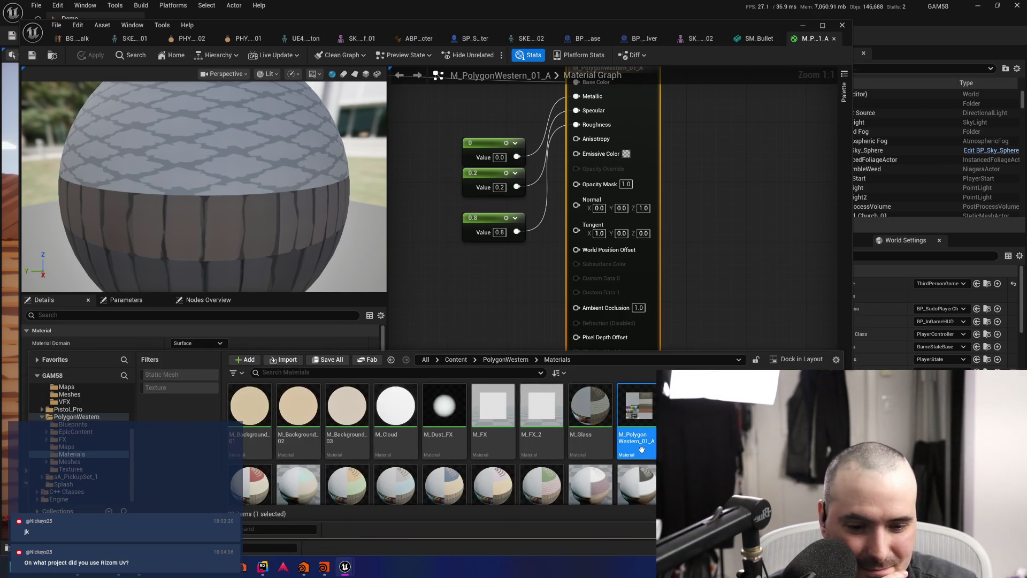
{"action": "scroll", "coordinate": [489, 235], "scroll_direction": "down", "scroll_amount": 5}
{"action": "scroll", "coordinate": [457, 252], "scroll_direction": "down", "scroll_amount": 3}
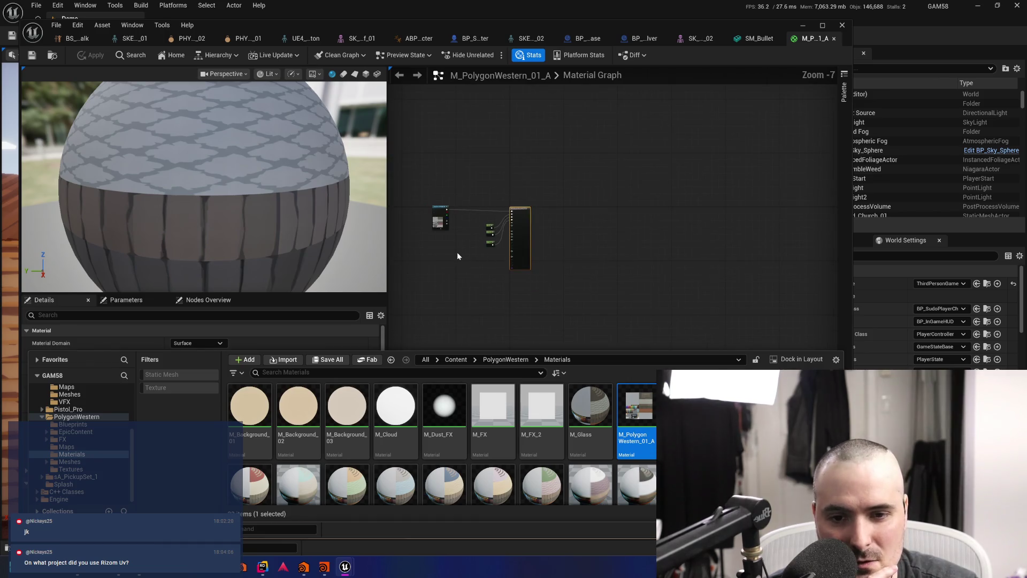
{"action": "left_click", "coordinate": [531, 275]}
{"action": "scroll", "coordinate": [513, 241], "scroll_direction": "up", "scroll_amount": 7}
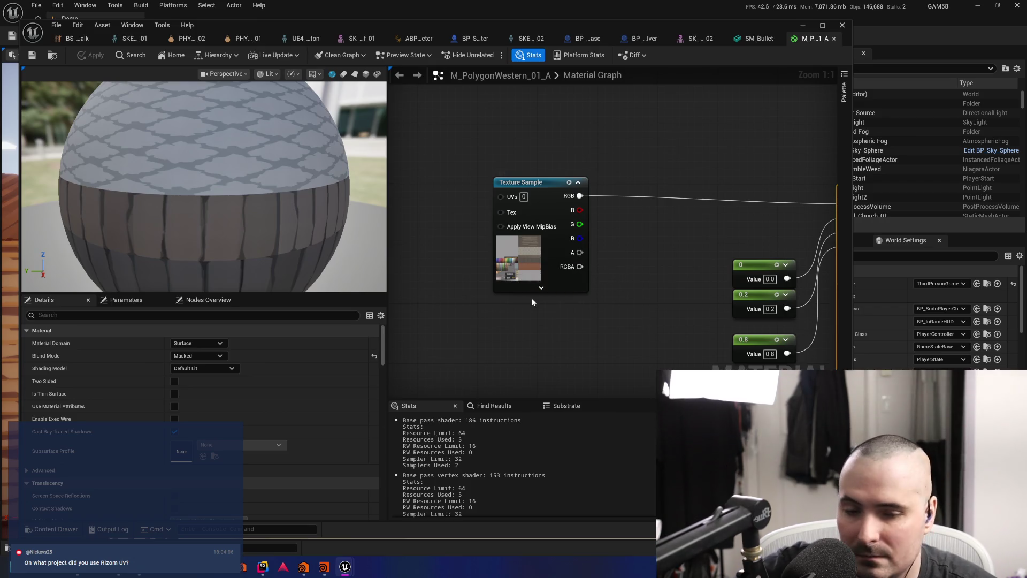
{"action": "mouse_move", "coordinate": [328, 570]}
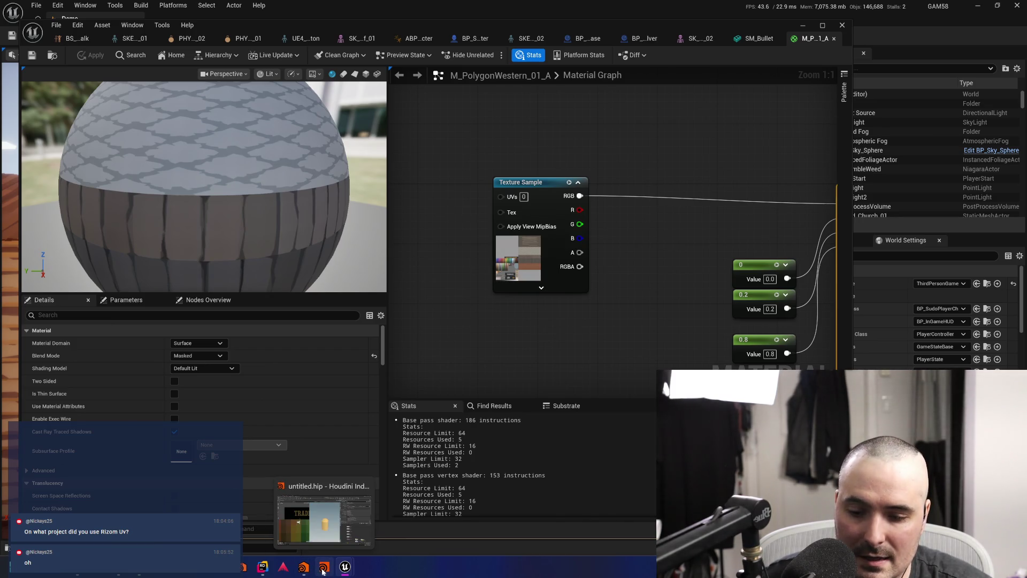
{"action": "key", "text": "super"}
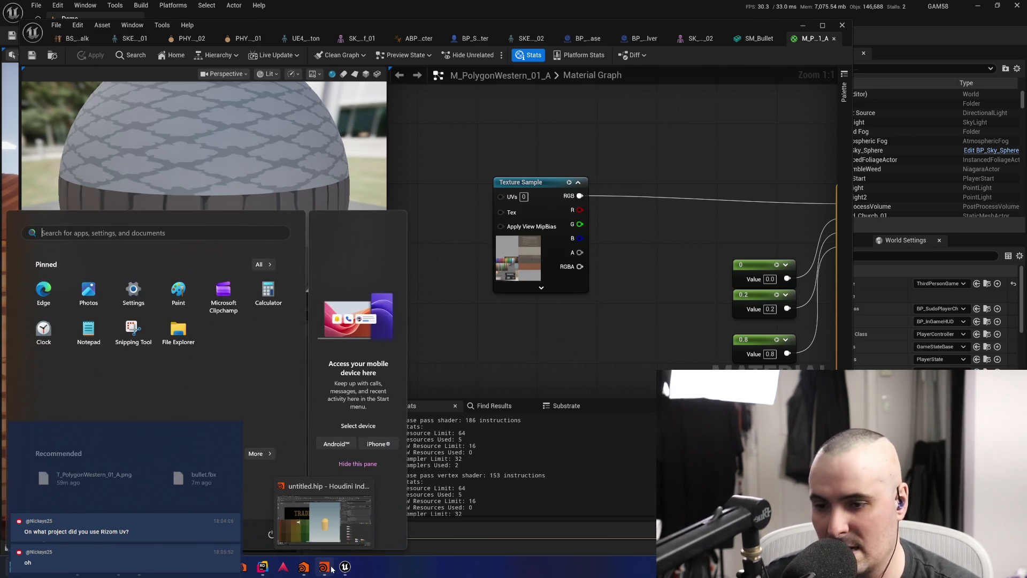
- Launch RizomUV, load bullet.fbx from the Exports folder, and show the Trimsheet panel
{"action": "type", "text": "rizom"}
{"action": "key", "text": "Return"}
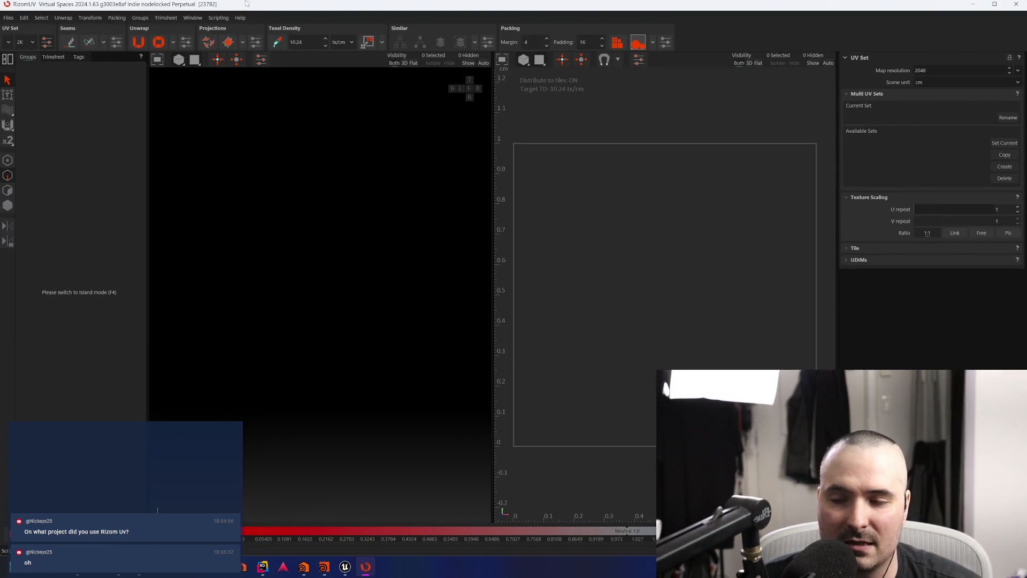
{"action": "left_click", "coordinate": [8, 18]}
{"action": "left_click", "coordinate": [40, 44]}
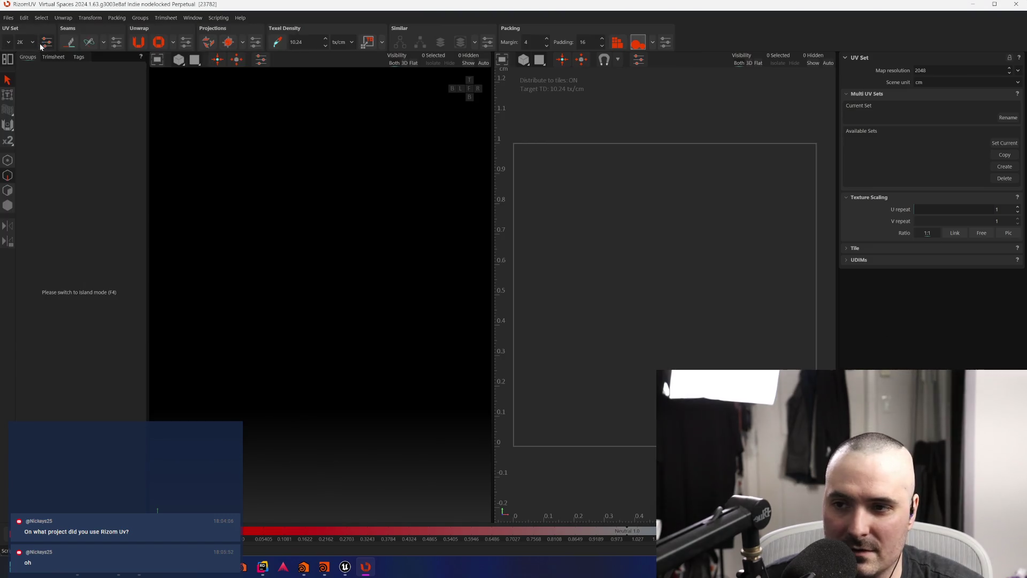
{"action": "left_click", "coordinate": [170, 86]}
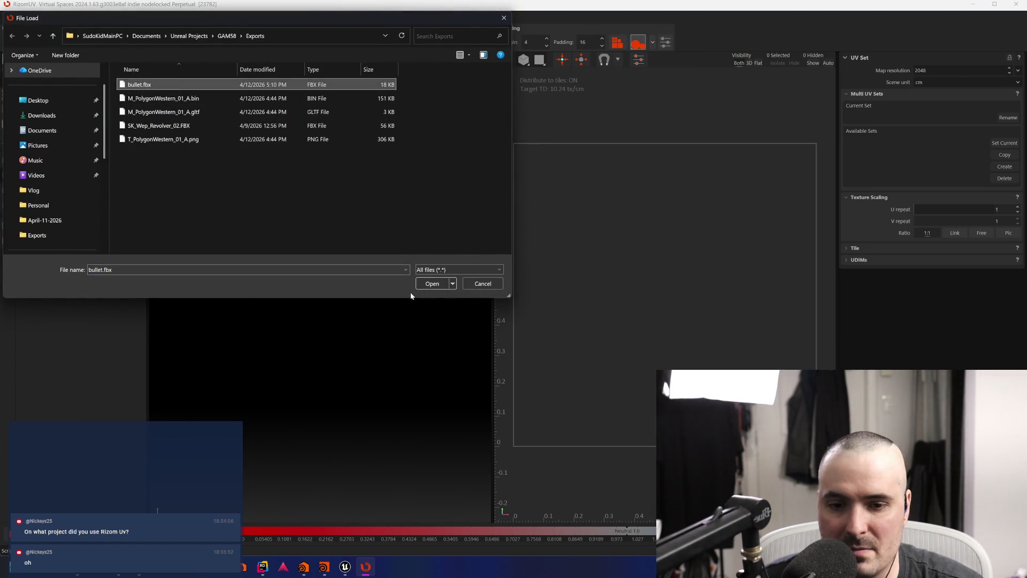
{"action": "left_click", "coordinate": [425, 286]}
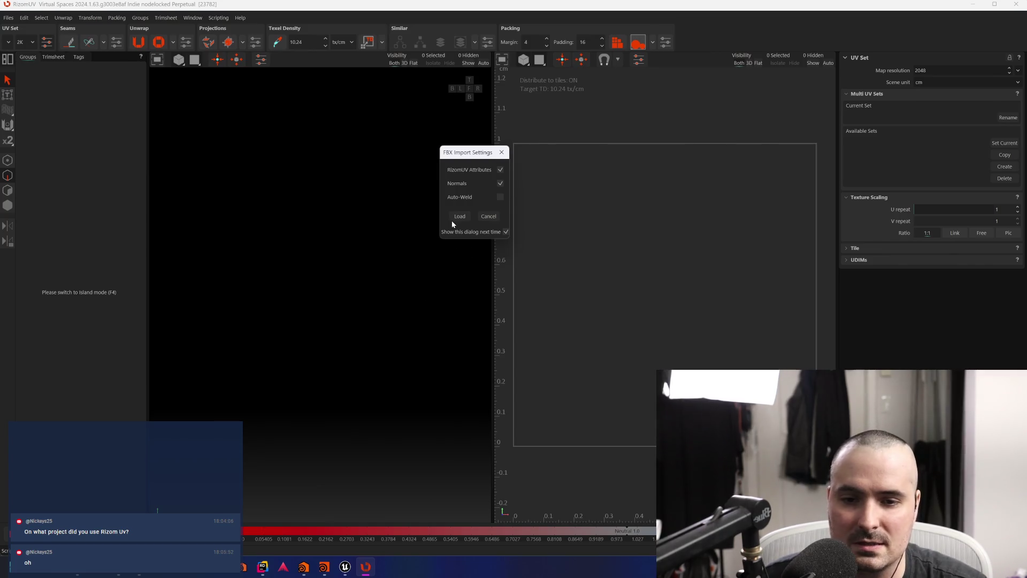
{"action": "left_click", "coordinate": [457, 219]}
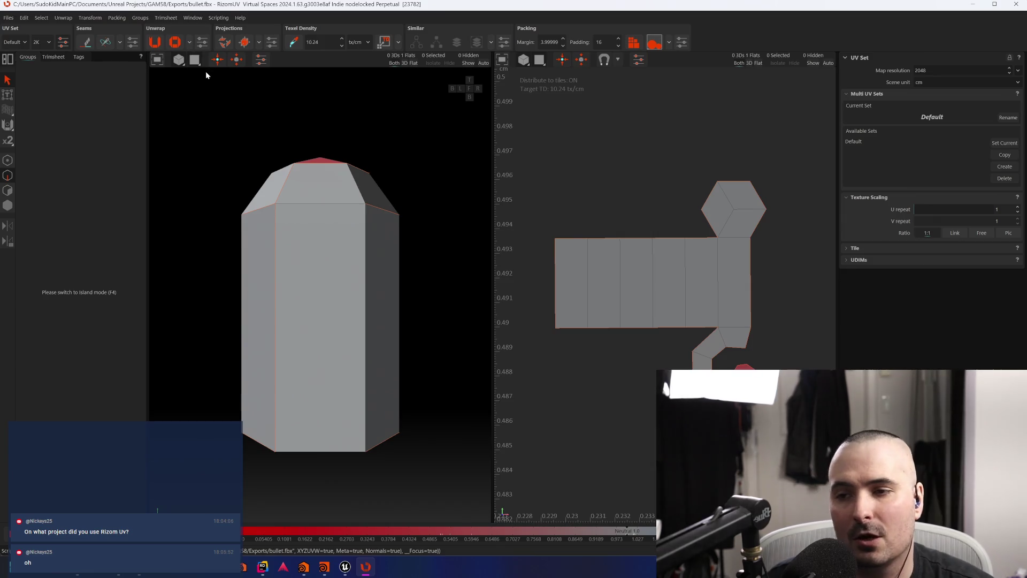
{"action": "left_click", "coordinate": [56, 59]}
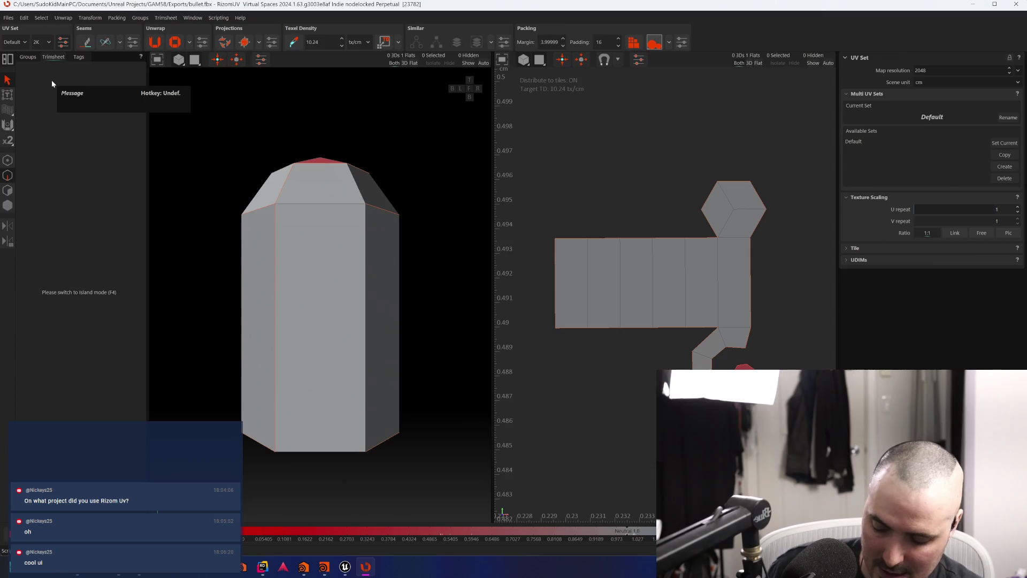
{"action": "key", "text": "super"}
- Launch Paint and draw a black-filled rectangle near the canvas top-left
{"action": "type", "text": "paint"}
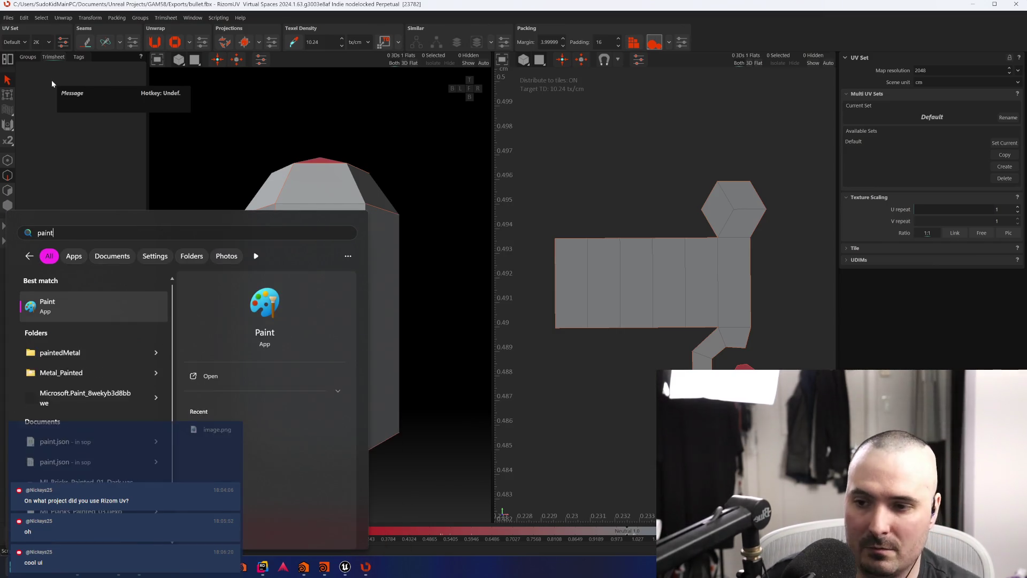
{"action": "key", "text": "Return"}
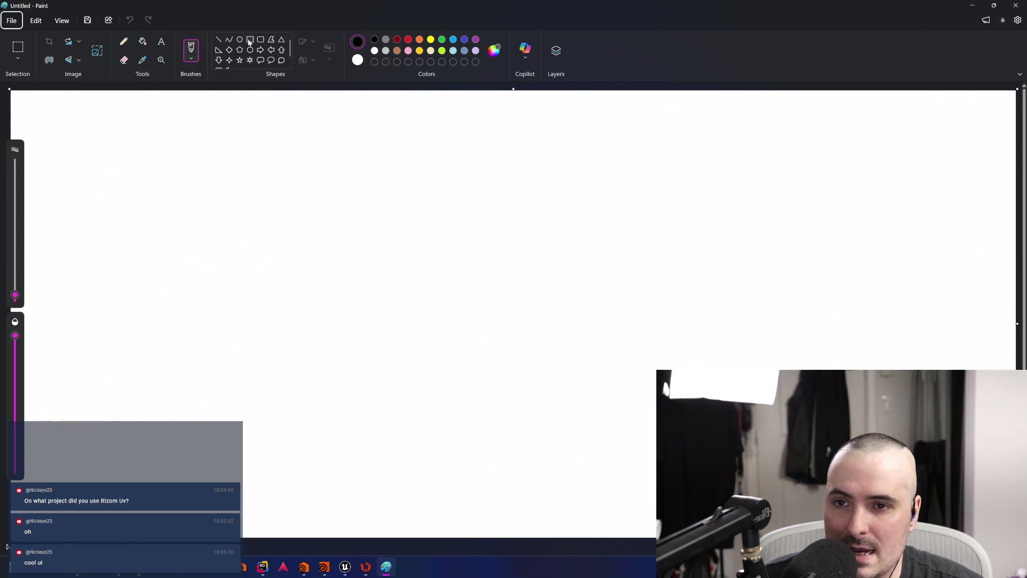
{"action": "left_click", "coordinate": [250, 39]}
{"action": "mouse_move", "coordinate": [162, 116]}
{"action": "left_mouse_down"}
{"action": "mouse_move", "coordinate": [202, 161]}
{"action": "mouse_move", "coordinate": [362, 276]}
{"action": "left_mouse_up"}
{"action": "left_click", "coordinate": [144, 42]}
{"action": "left_click", "coordinate": [356, 225]}
{"action": "key", "text": "ctrl+z"}
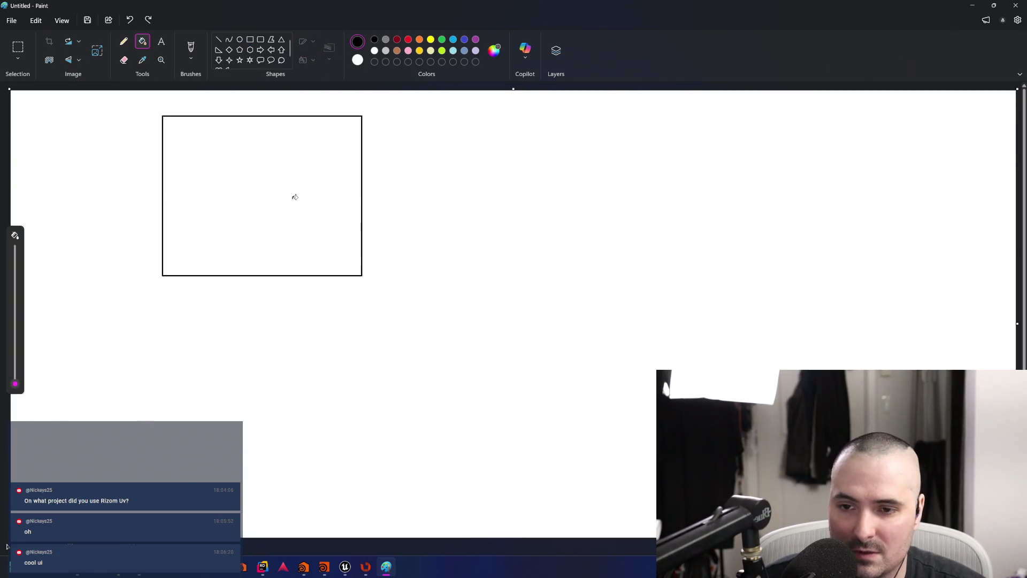
{"action": "left_click", "coordinate": [295, 197]}
- Try filling a selection right of the black block grey, undoing the whole-canvas fill
{"action": "left_click", "coordinate": [20, 48]}
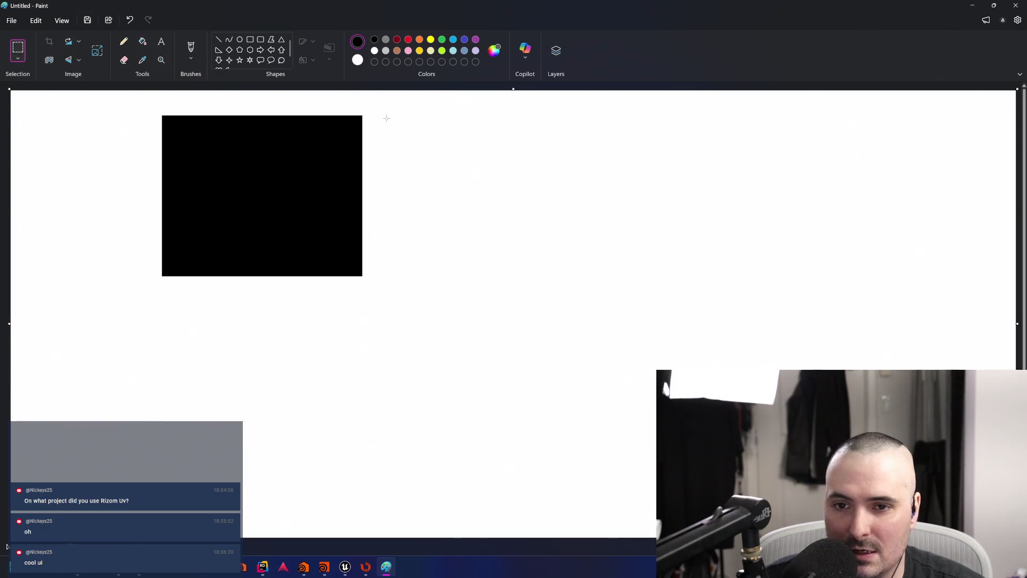
{"action": "left_click", "coordinate": [386, 41]}
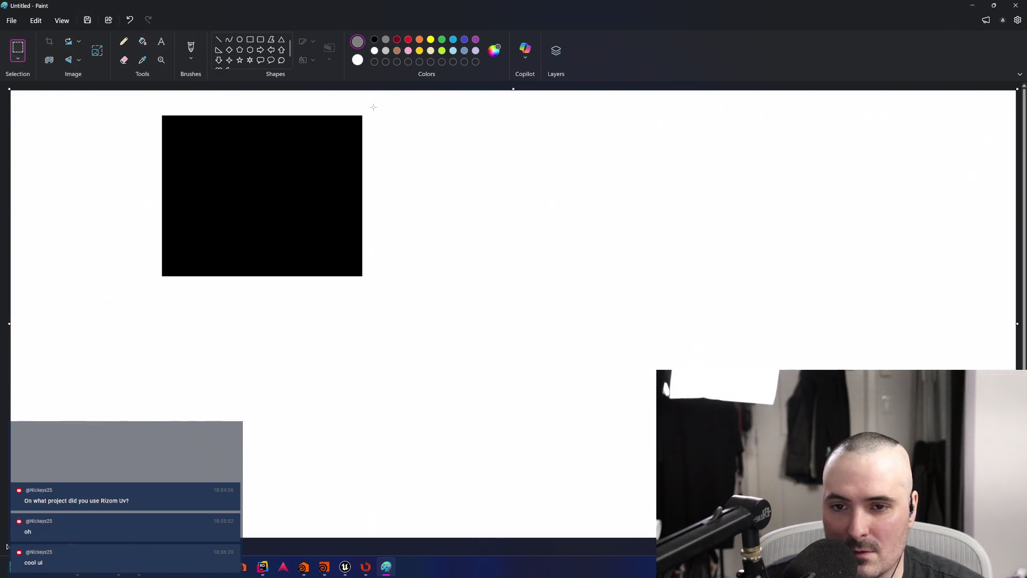
{"action": "mouse_move", "coordinate": [363, 114]}
{"action": "left_mouse_down"}
{"action": "mouse_move", "coordinate": [479, 191]}
{"action": "mouse_move", "coordinate": [512, 277]}
{"action": "left_mouse_up"}
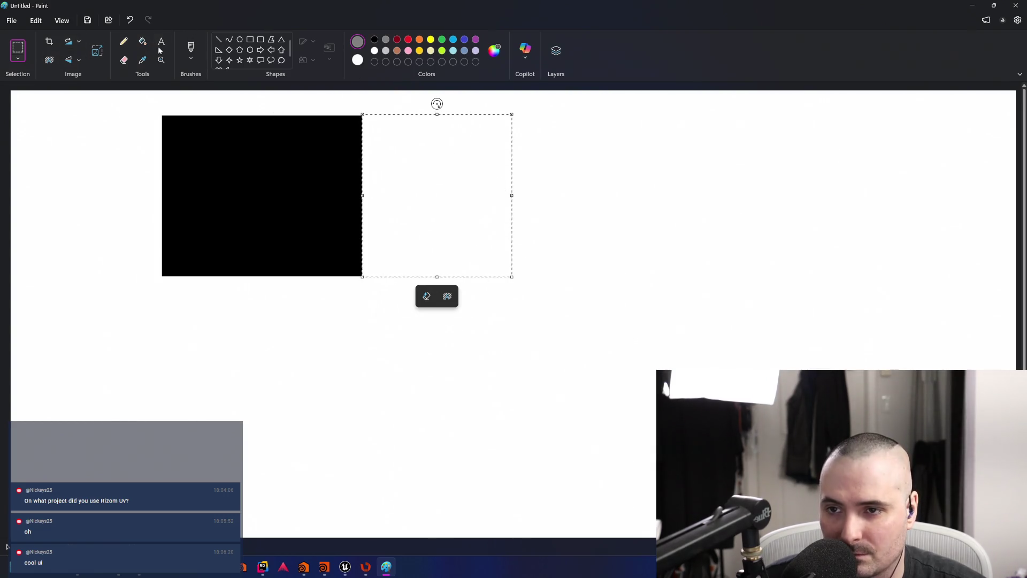
{"action": "left_click", "coordinate": [143, 42]}
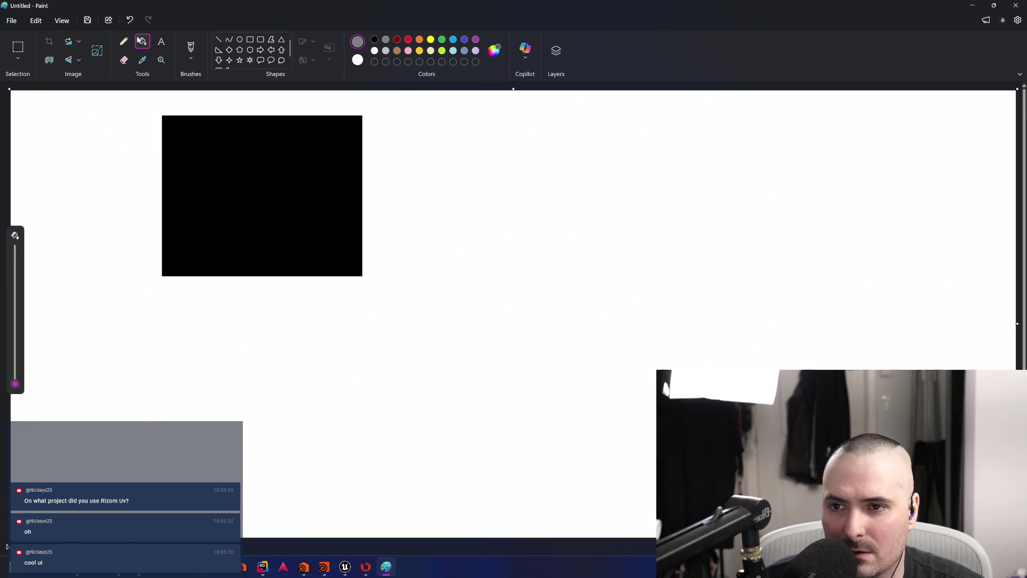
{"action": "left_click", "coordinate": [19, 47]}
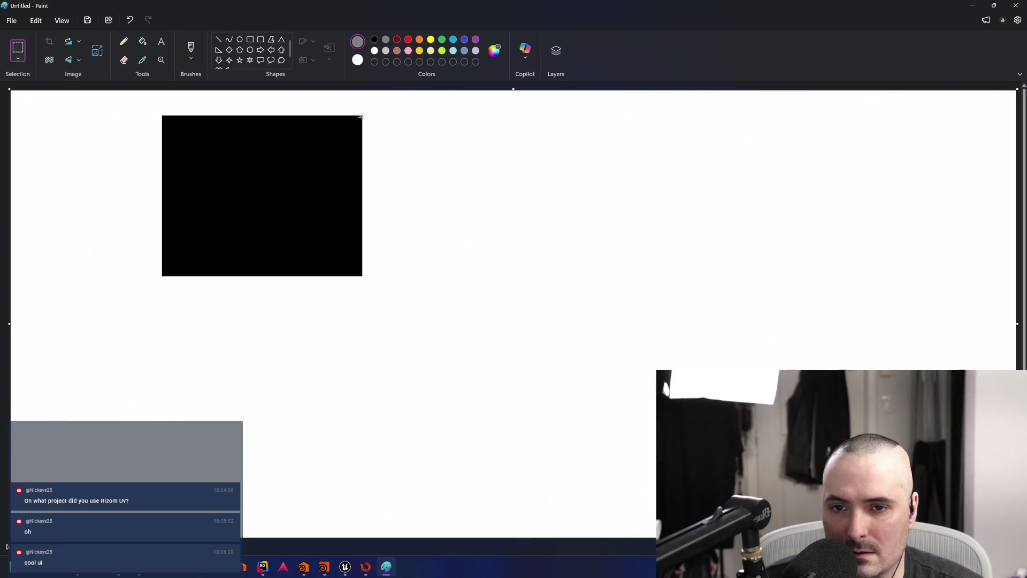
{"action": "mouse_move", "coordinate": [362, 115]}
{"action": "left_mouse_down"}
{"action": "mouse_move", "coordinate": [475, 207]}
{"action": "mouse_move", "coordinate": [519, 277]}
{"action": "left_mouse_up"}
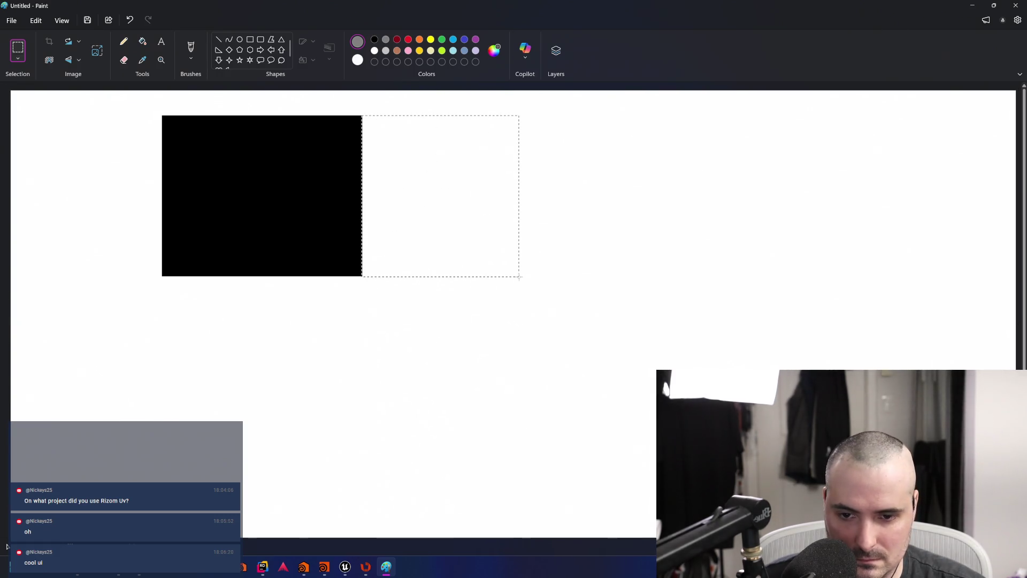
{"action": "left_click", "coordinate": [143, 42]}
{"action": "left_click", "coordinate": [424, 166]}
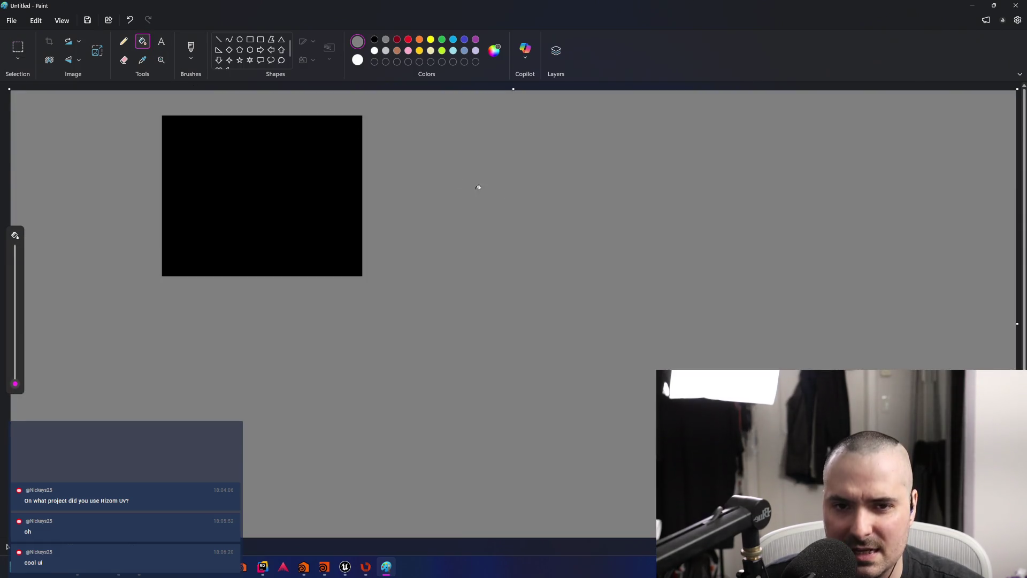
{"action": "key", "text": "ctrl+z"}
- Draw a rectangle right of the black block and fill it grey
{"action": "left_click", "coordinate": [250, 40]}
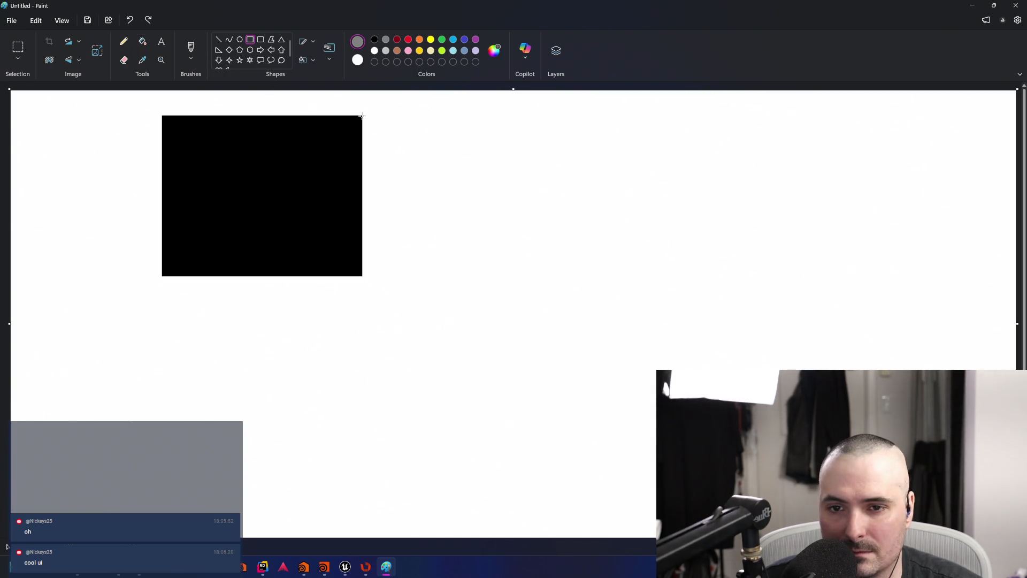
{"action": "mouse_move", "coordinate": [362, 114]}
{"action": "left_mouse_down"}
{"action": "mouse_move", "coordinate": [525, 243]}
{"action": "mouse_move", "coordinate": [529, 274]}
{"action": "left_mouse_up"}
{"action": "left_click", "coordinate": [143, 41]}
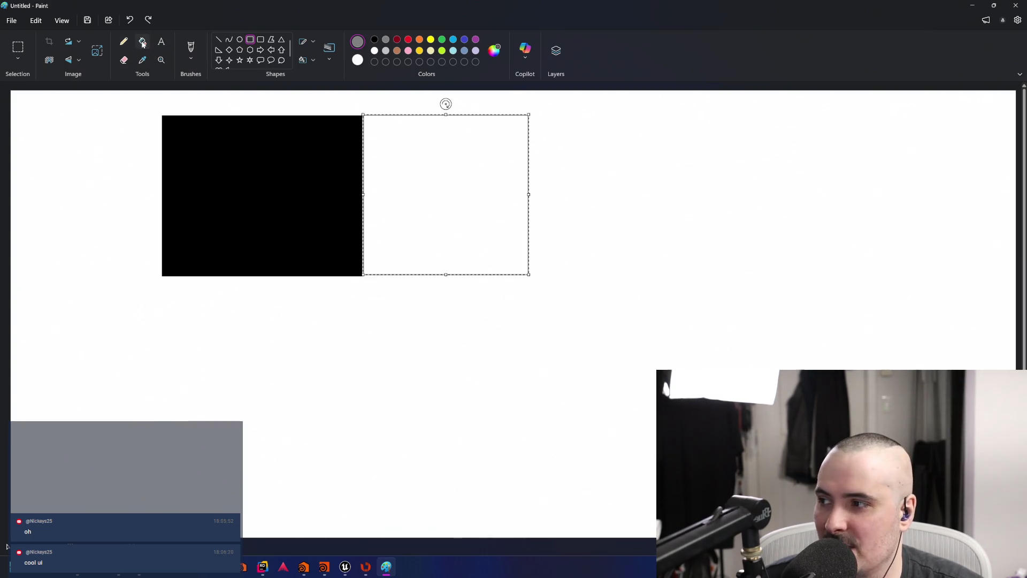
{"action": "left_click", "coordinate": [479, 210]}
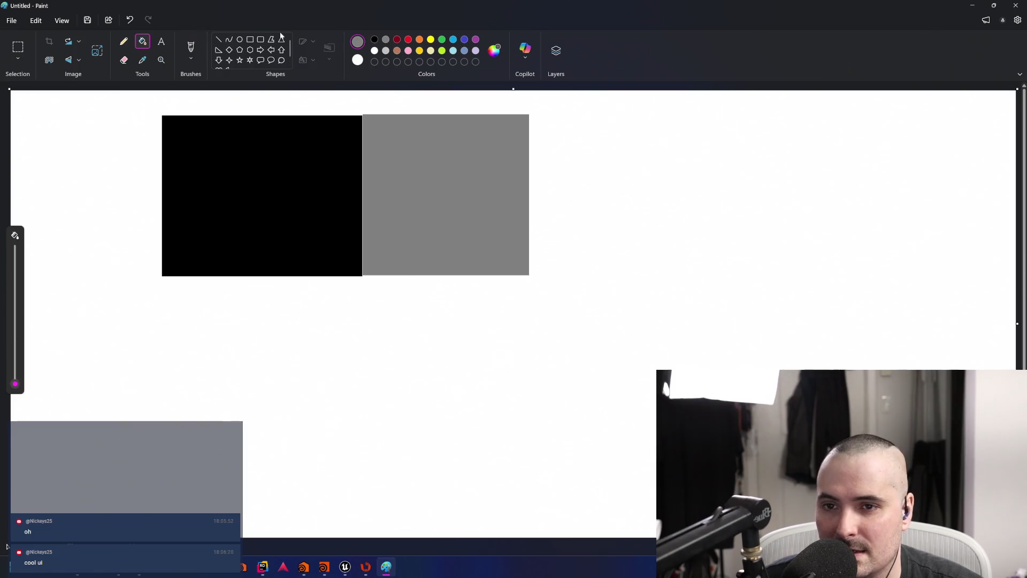
{"action": "left_click", "coordinate": [398, 39]}
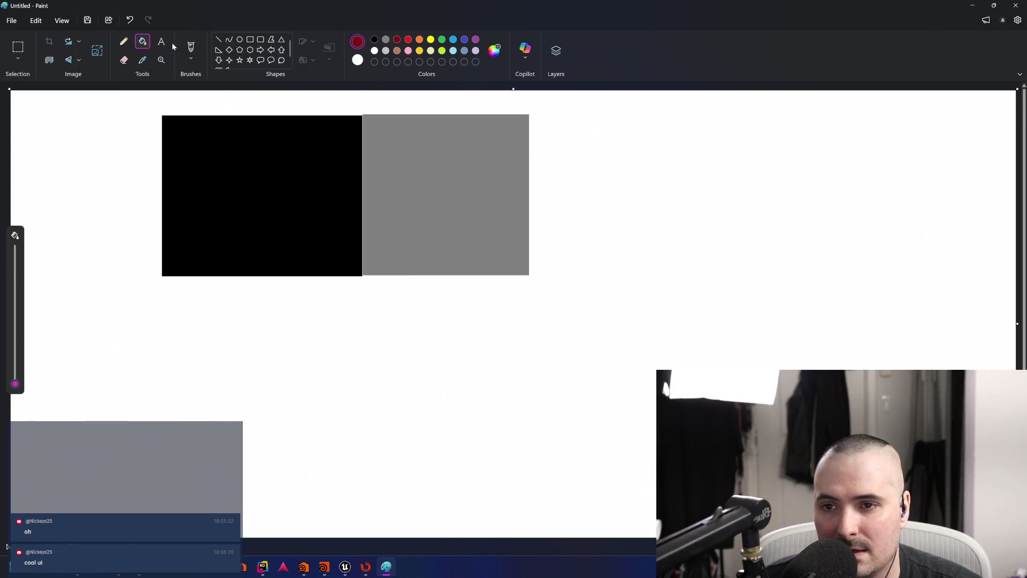
{"action": "left_click", "coordinate": [250, 41]}
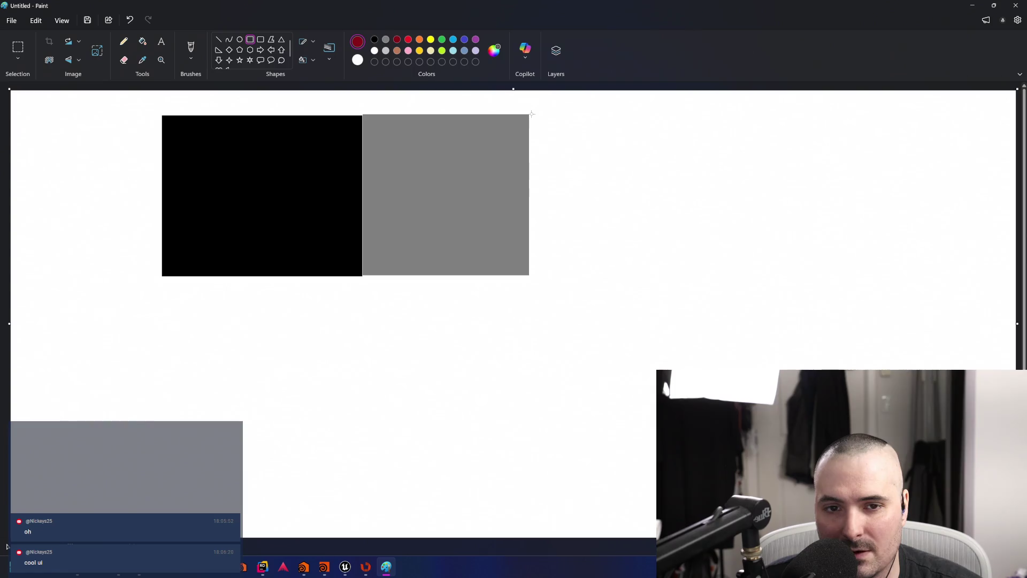
- Draw a tall rectangle right of the grey block, fill it dark red, then switch to RizomUV
{"action": "mouse_move", "coordinate": [529, 113]}
{"action": "left_mouse_down"}
{"action": "mouse_move", "coordinate": [660, 282]}
{"action": "mouse_move", "coordinate": [771, 461]}
{"action": "mouse_move", "coordinate": [798, 485]}
{"action": "left_mouse_up"}
{"action": "left_click", "coordinate": [143, 41]}
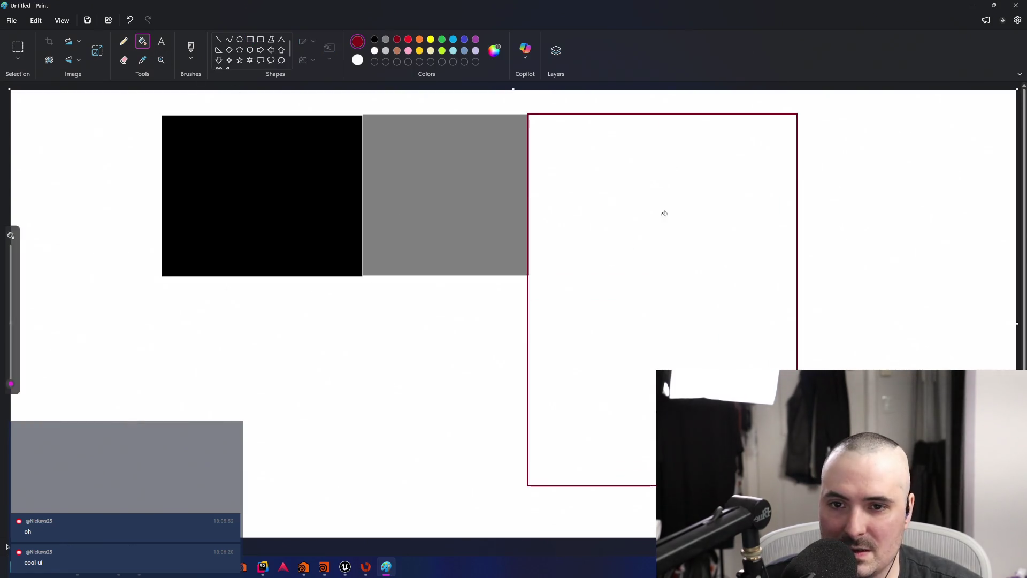
{"action": "left_click", "coordinate": [705, 230]}
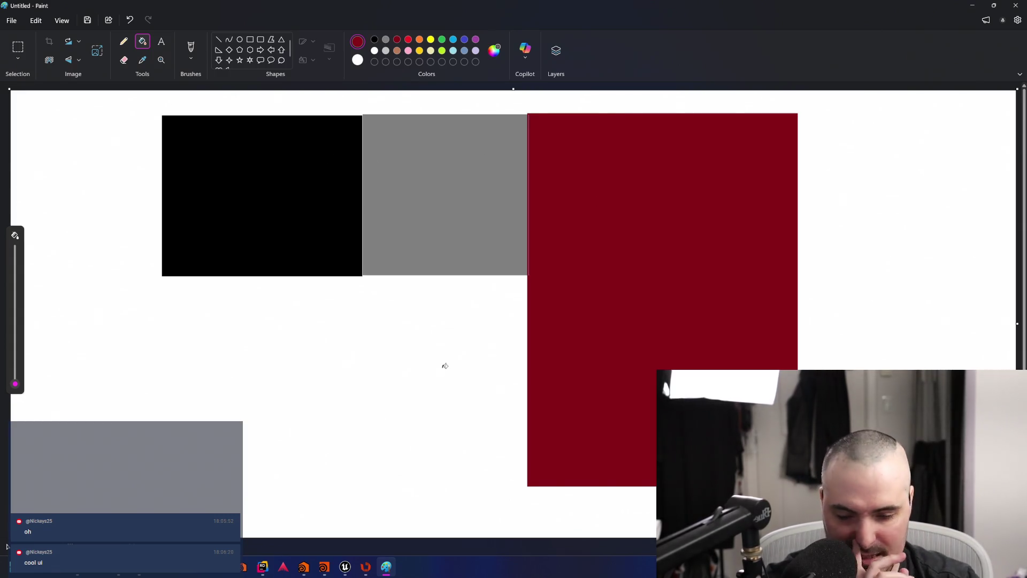
{"action": "left_click", "coordinate": [365, 567]}
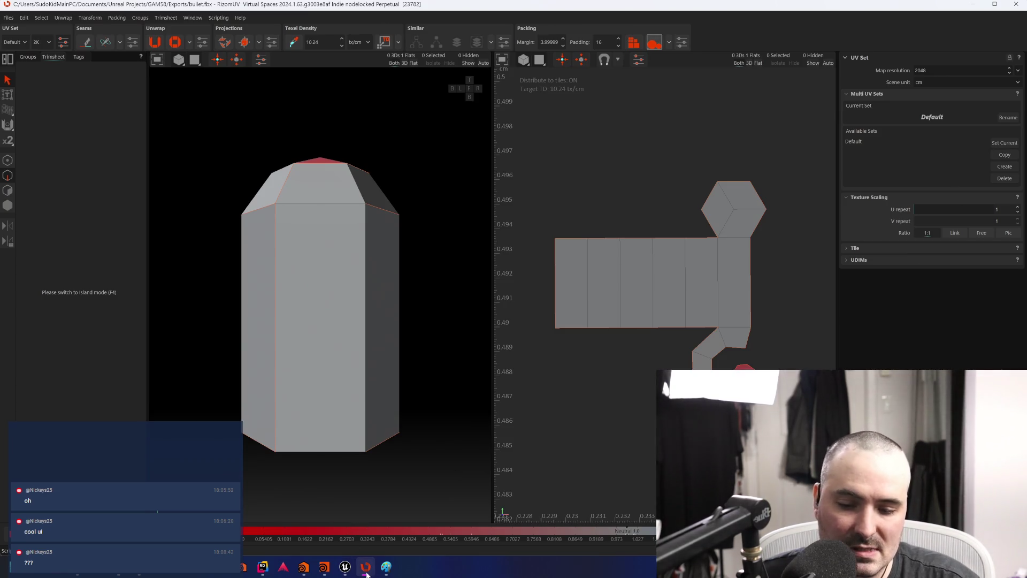
- Bring the Paint image with the black, grey and dark red blocks to the front
{"action": "left_click", "coordinate": [386, 566]}
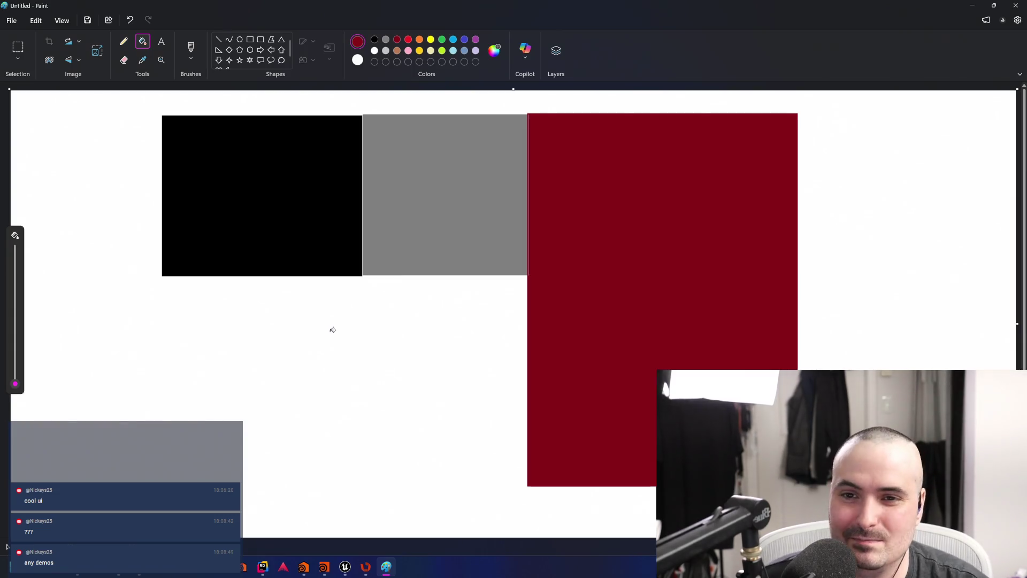
- Draw a yellow-filled rectangle beneath the black and grey blocks
{"action": "left_click", "coordinate": [250, 39]}
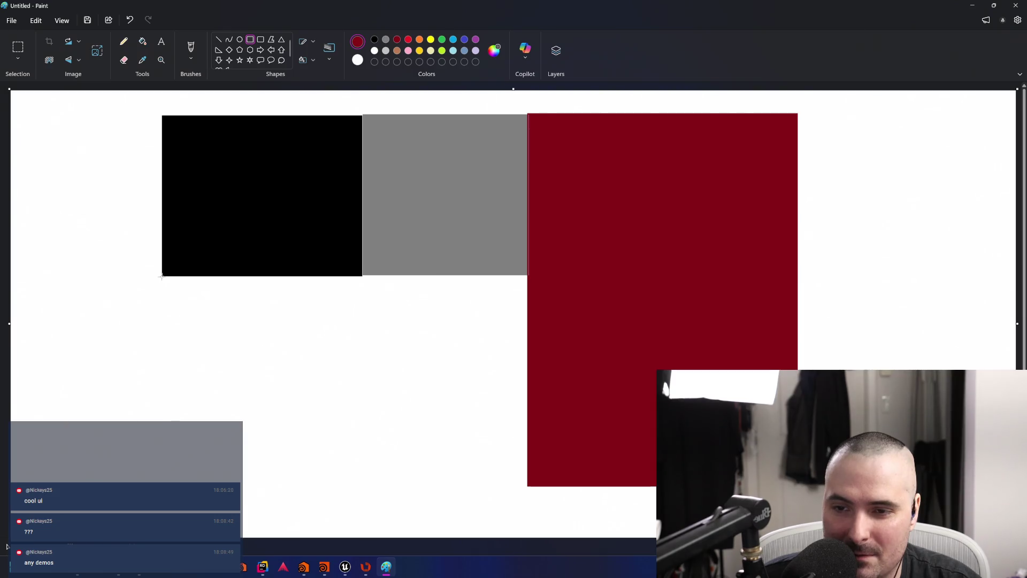
{"action": "left_click", "coordinate": [431, 39]}
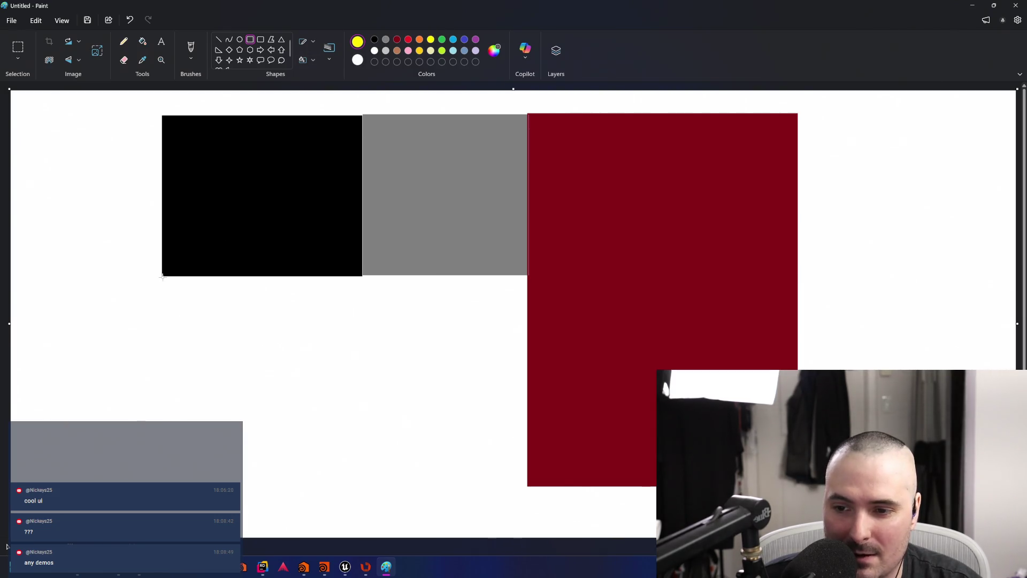
{"action": "mouse_move", "coordinate": [162, 275]}
{"action": "left_mouse_down"}
{"action": "mouse_move", "coordinate": [492, 412]}
{"action": "mouse_move", "coordinate": [526, 487]}
{"action": "left_mouse_up"}
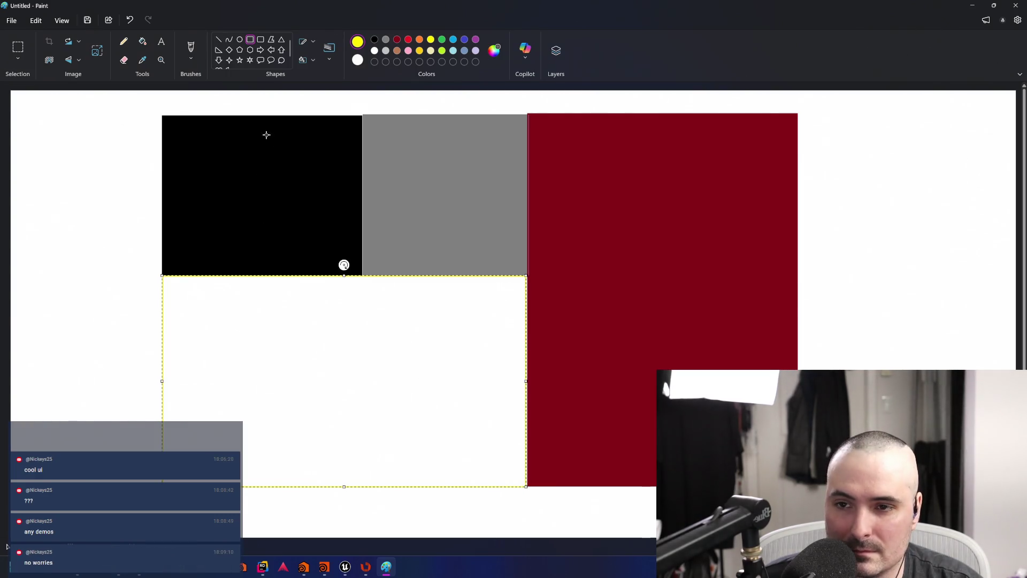
{"action": "left_click", "coordinate": [142, 41]}
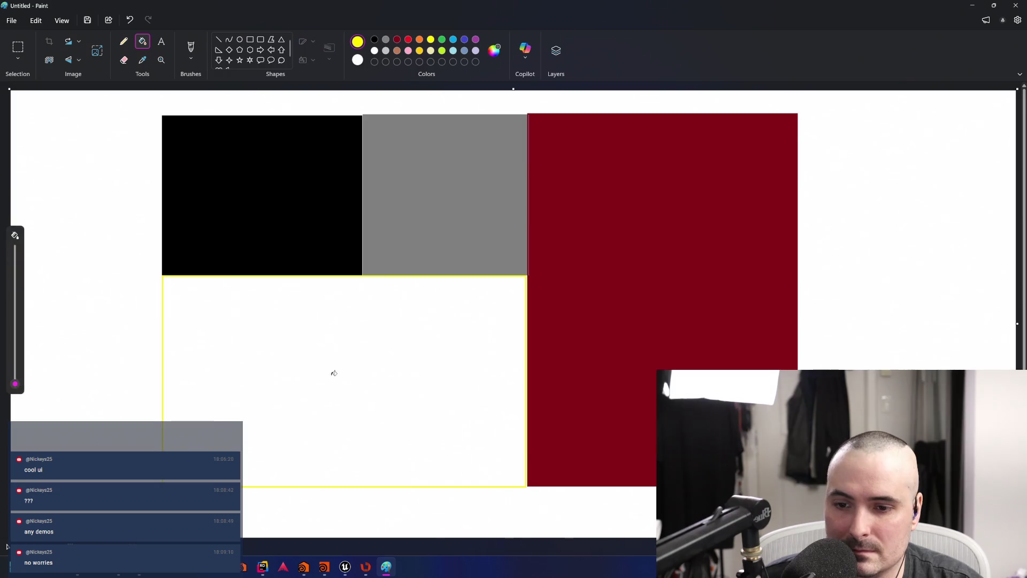
{"action": "left_click", "coordinate": [415, 365]}
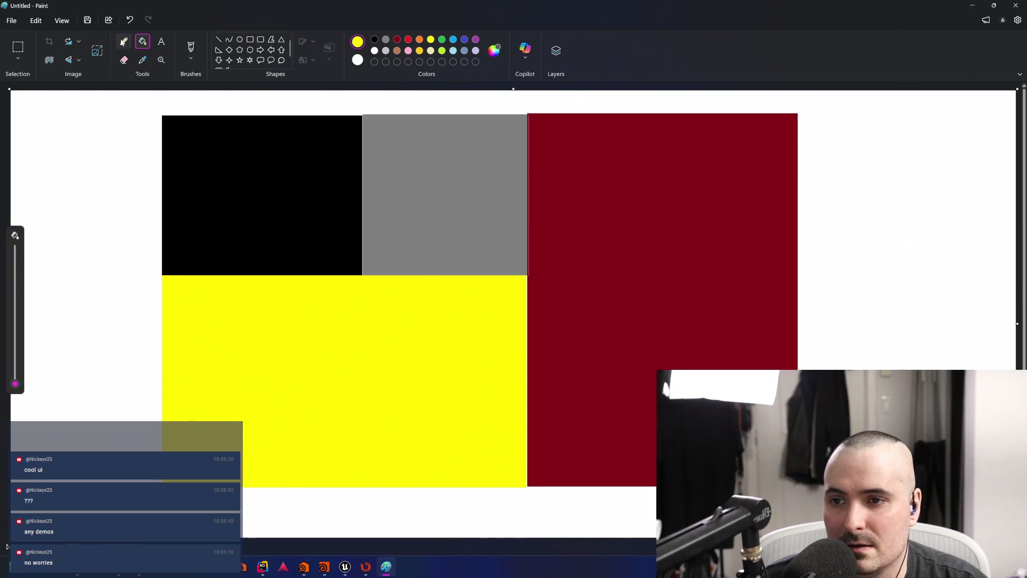
- Handwrite purple labels: wood on red, stone on grey, wall on black, Grass on yellow
{"action": "left_click", "coordinate": [191, 48]}
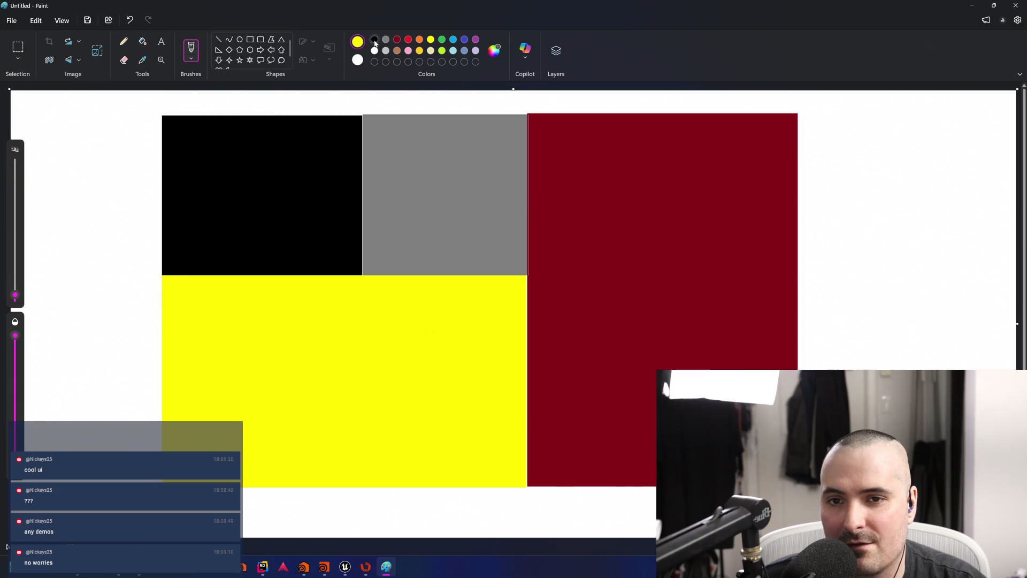
{"action": "left_click", "coordinate": [476, 39]}
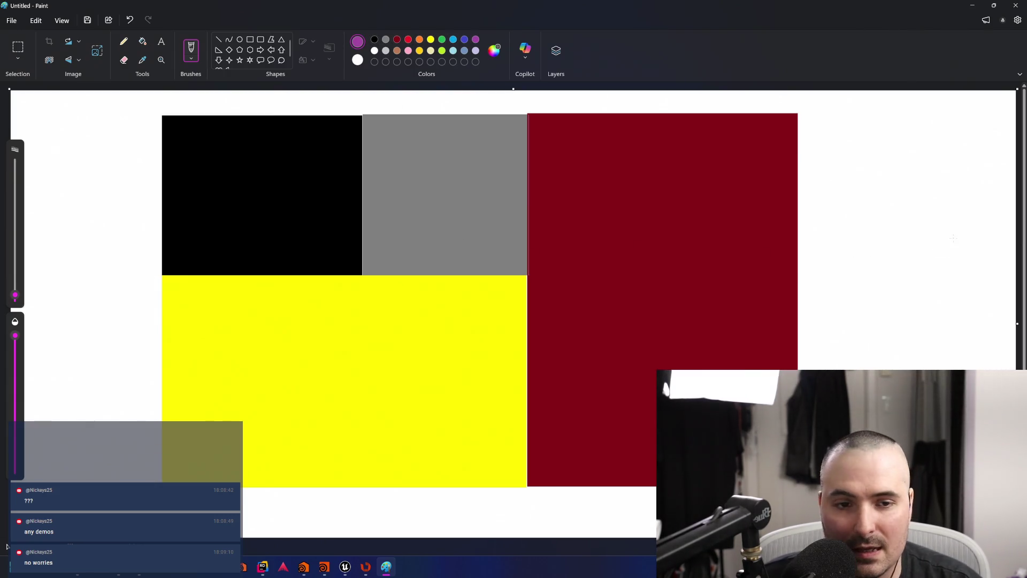
{"action": "mouse_move", "coordinate": [579, 161]}
{"action": "left_mouse_down"}
{"action": "mouse_move", "coordinate": [600, 203]}
{"action": "mouse_move", "coordinate": [636, 182]}
{"action": "left_mouse_up"}
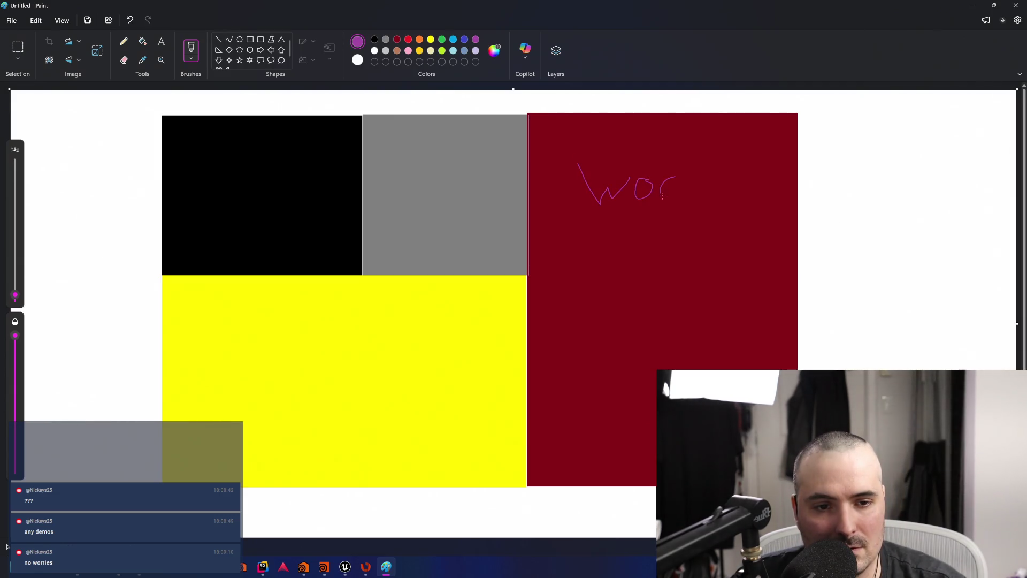
{"action": "left_click_drag", "start_coordinate": [691, 184], "coordinate": [725, 196]}
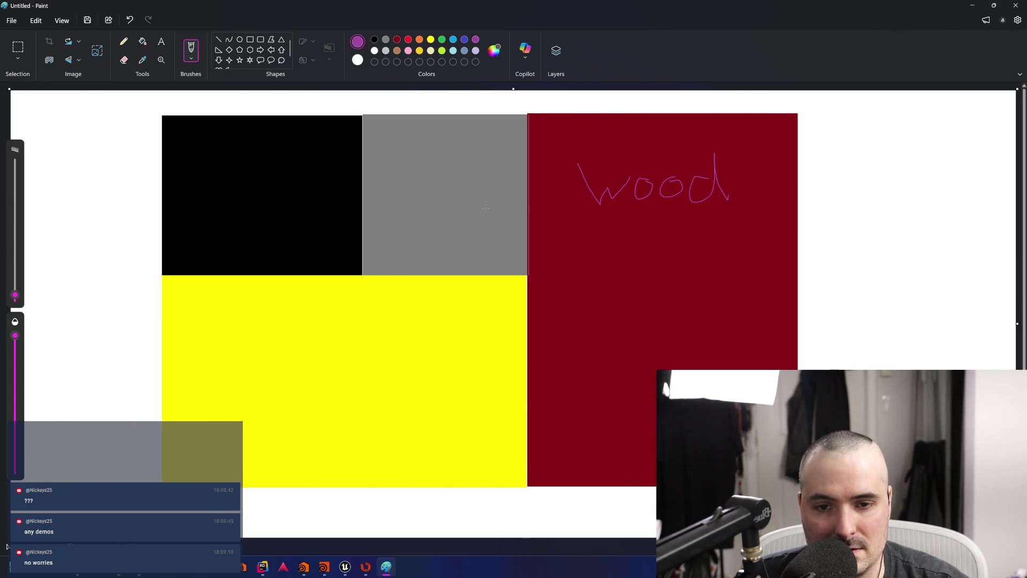
{"action": "left_click_drag", "start_coordinate": [430, 188], "coordinate": [451, 180]}
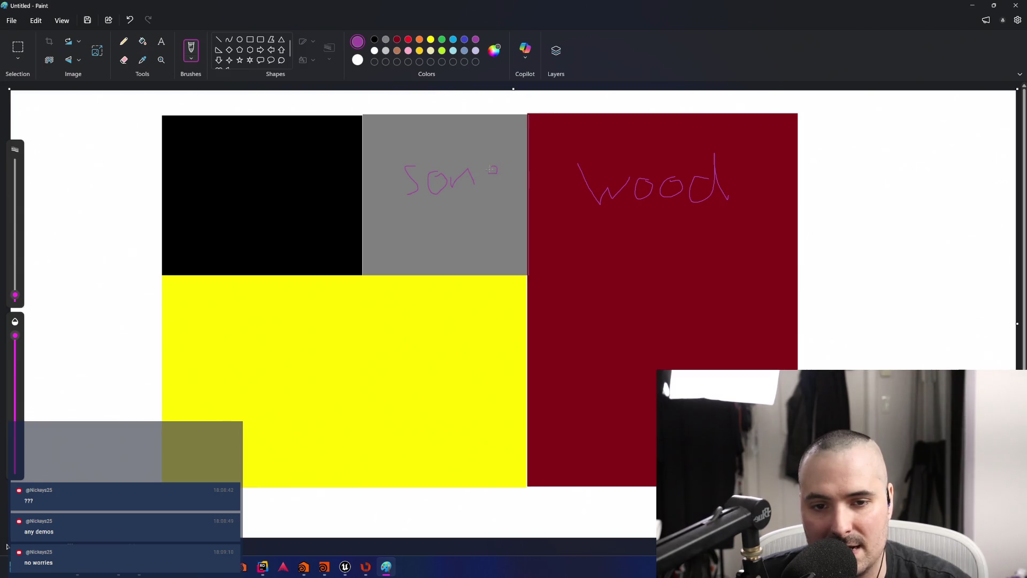
{"action": "mouse_move", "coordinate": [197, 167]}
{"action": "left_mouse_down"}
{"action": "mouse_move", "coordinate": [221, 178]}
{"action": "mouse_move", "coordinate": [239, 169]}
{"action": "mouse_move", "coordinate": [268, 189]}
{"action": "left_mouse_up"}
{"action": "mouse_move", "coordinate": [289, 142]}
{"action": "left_mouse_down"}
{"action": "mouse_move", "coordinate": [290, 188]}
{"action": "mouse_move", "coordinate": [305, 192]}
{"action": "left_mouse_up"}
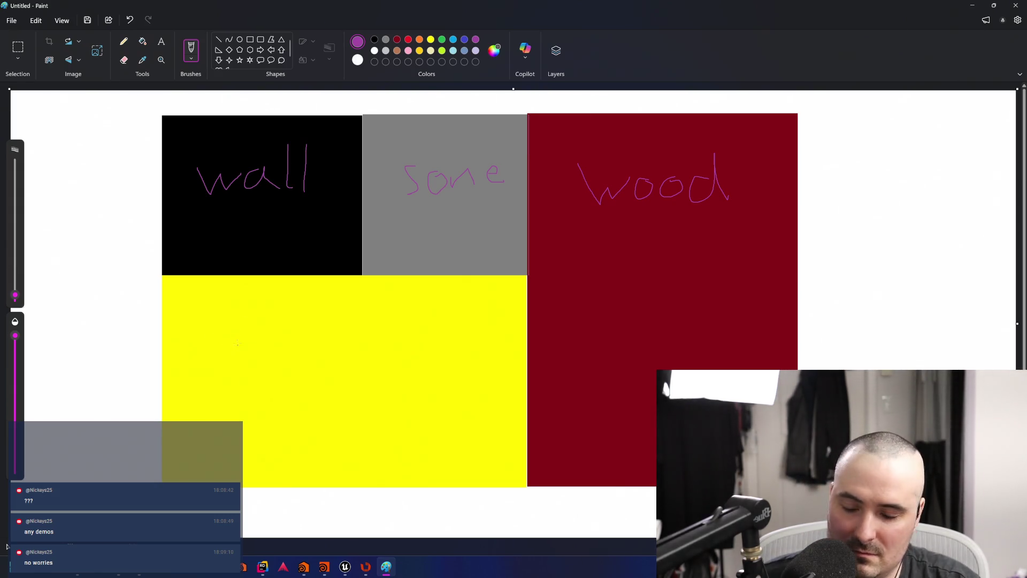
{"action": "left_click_drag", "start_coordinate": [238, 338], "coordinate": [204, 383]}
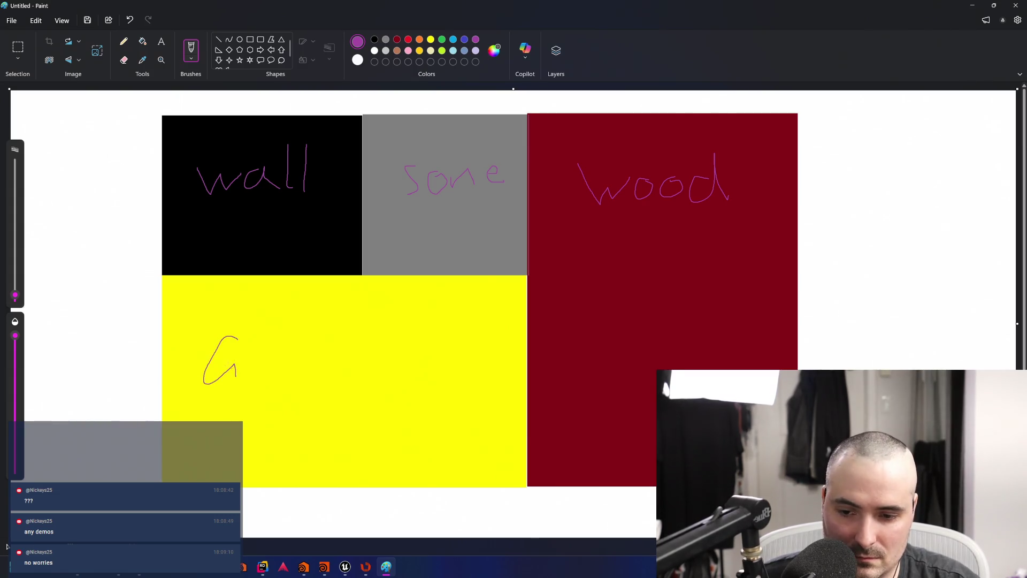
{"action": "mouse_move", "coordinate": [311, 352]}
{"action": "left_mouse_down"}
{"action": "mouse_move", "coordinate": [309, 369]}
{"action": "mouse_move", "coordinate": [388, 366]}
{"action": "left_mouse_up"}
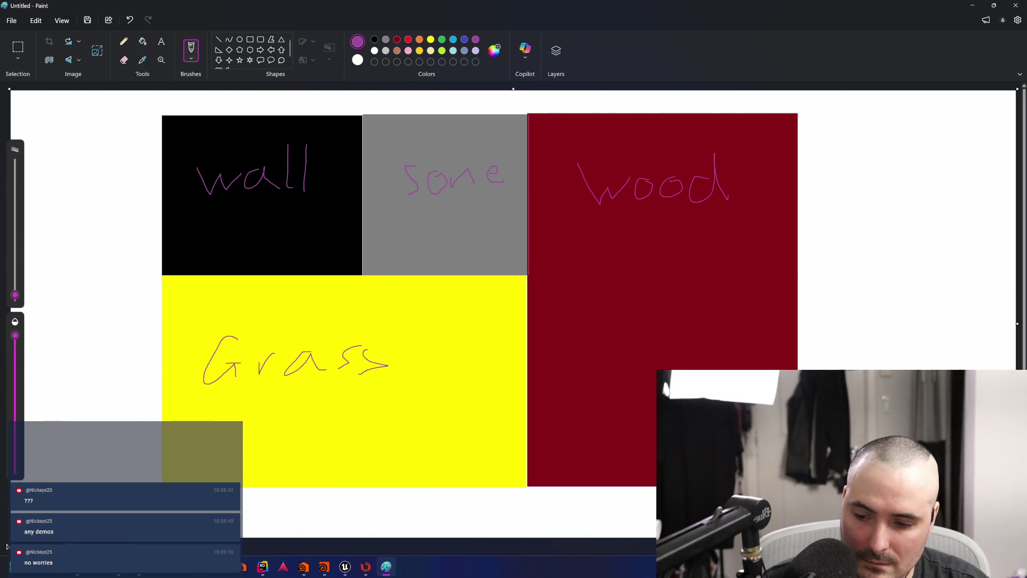
{"action": "key", "text": "alt+Tab"}
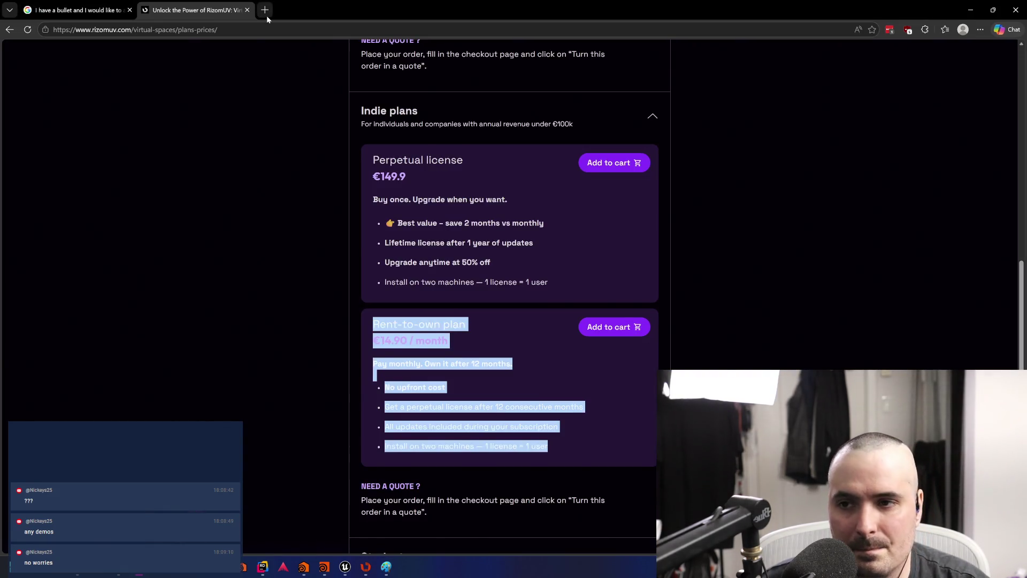
{"action": "key", "text": "alt+Tab"}
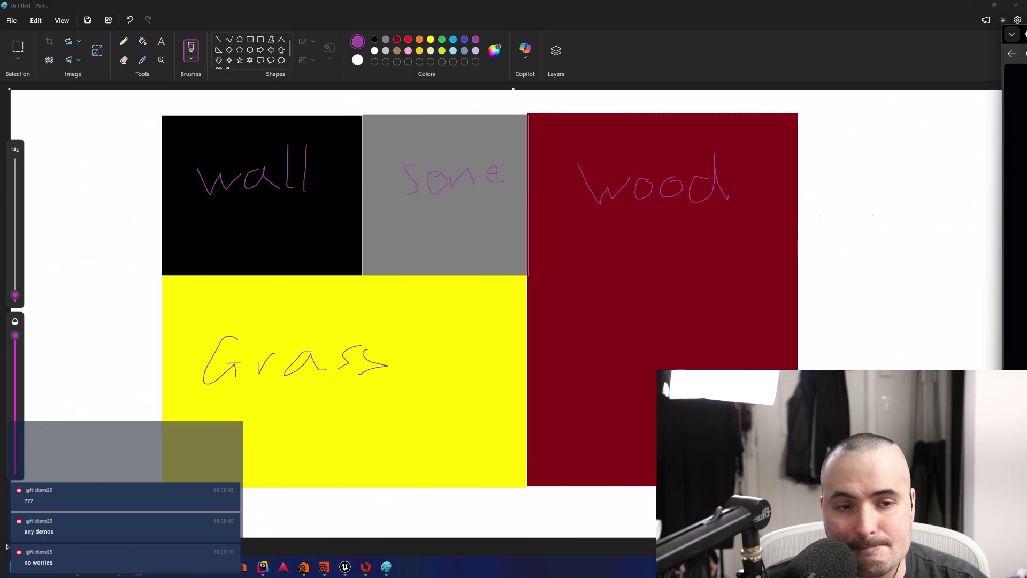
{"action": "key", "text": "alt+Tab"}
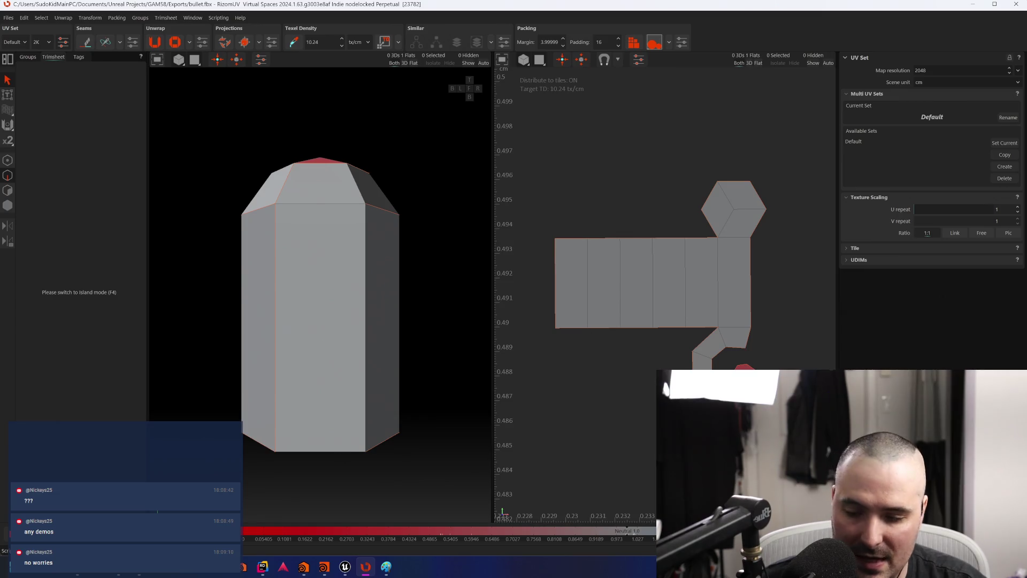
{"action": "left_click", "coordinate": [387, 568]}
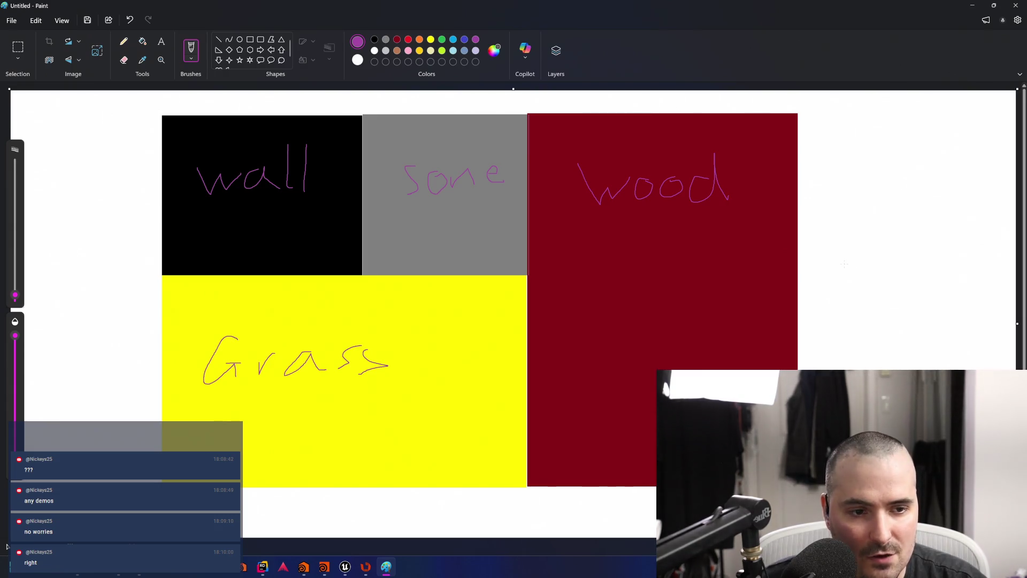
- Brush-sketch an unfolded box UV layout right of the blocks, redoing a rough first stroke
{"action": "mouse_move", "coordinate": [925, 194]}
{"action": "left_mouse_down"}
{"action": "mouse_move", "coordinate": [967, 337]}
{"action": "mouse_move", "coordinate": [883, 366]}
{"action": "mouse_move", "coordinate": [868, 278]}
{"action": "left_mouse_up"}
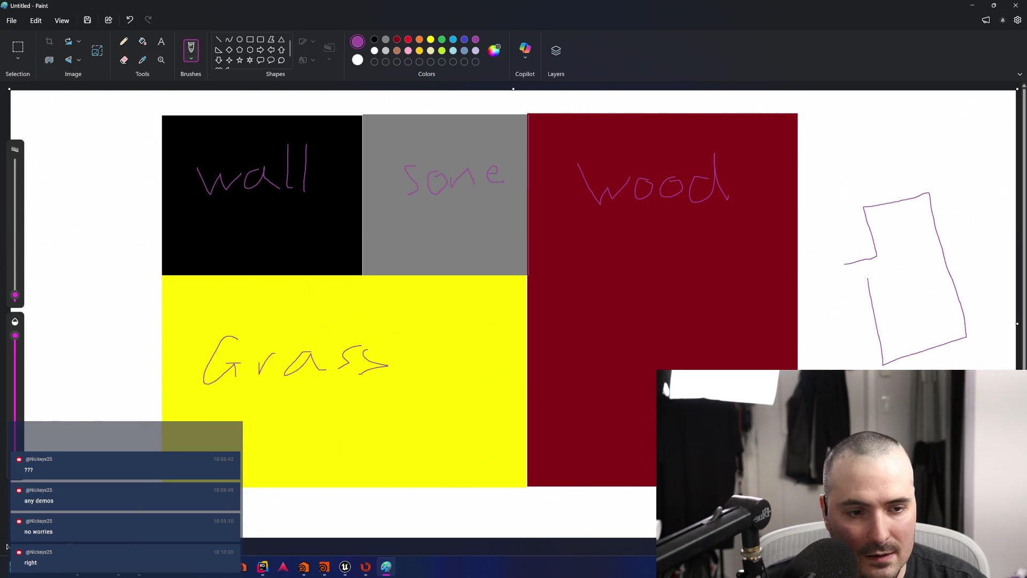
{"action": "key", "text": "ctrl+z"}
{"action": "mouse_move", "coordinate": [851, 218]}
{"action": "left_mouse_down"}
{"action": "mouse_move", "coordinate": [841, 180]}
{"action": "mouse_move", "coordinate": [919, 161]}
{"action": "mouse_move", "coordinate": [927, 199]}
{"action": "mouse_move", "coordinate": [820, 227]}
{"action": "mouse_move", "coordinate": [839, 289]}
{"action": "left_mouse_up"}
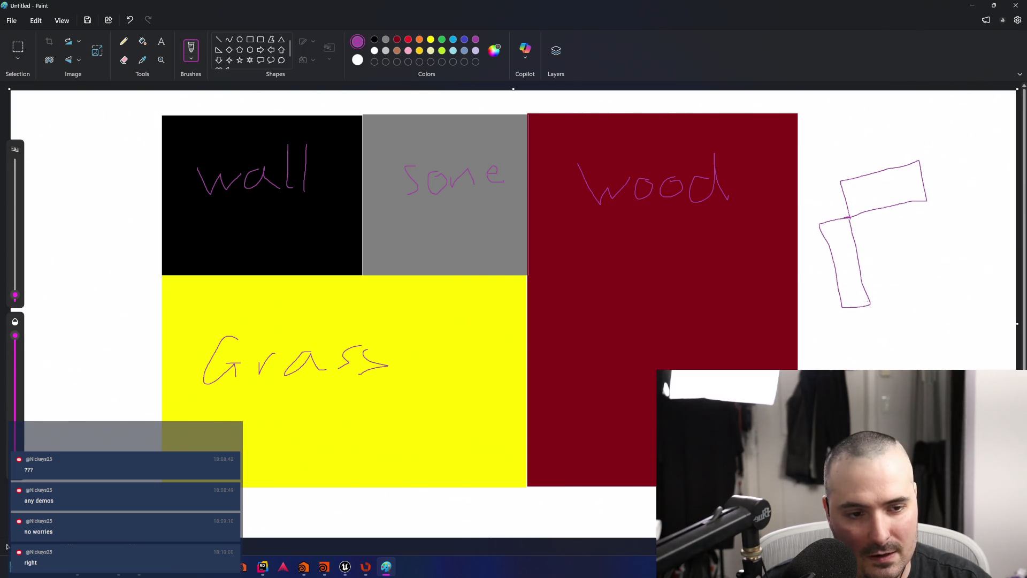
{"action": "mouse_move", "coordinate": [870, 303]}
{"action": "left_mouse_down"}
{"action": "mouse_move", "coordinate": [940, 285]}
{"action": "mouse_move", "coordinate": [929, 204]}
{"action": "mouse_move", "coordinate": [984, 291]}
{"action": "mouse_move", "coordinate": [932, 286]}
{"action": "left_mouse_up"}
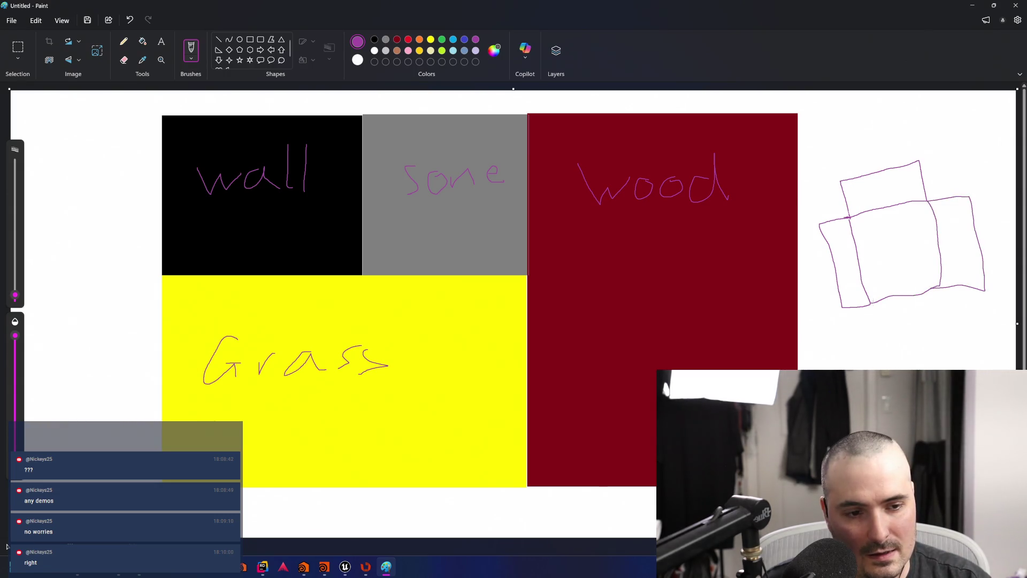
{"action": "left_click_drag", "start_coordinate": [870, 303], "coordinate": [877, 375]}
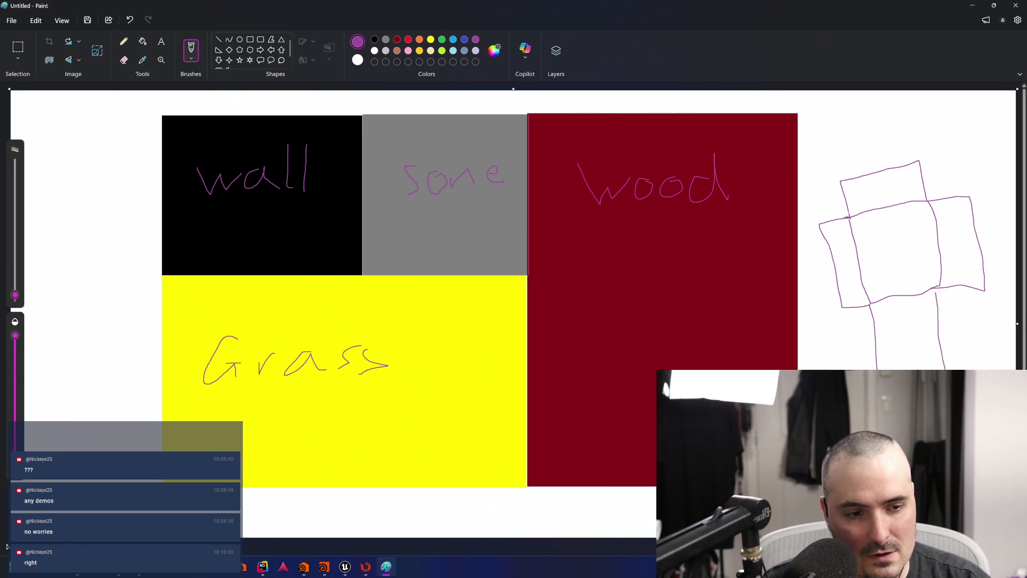
{"action": "left_click_drag", "start_coordinate": [898, 357], "coordinate": [948, 349]}
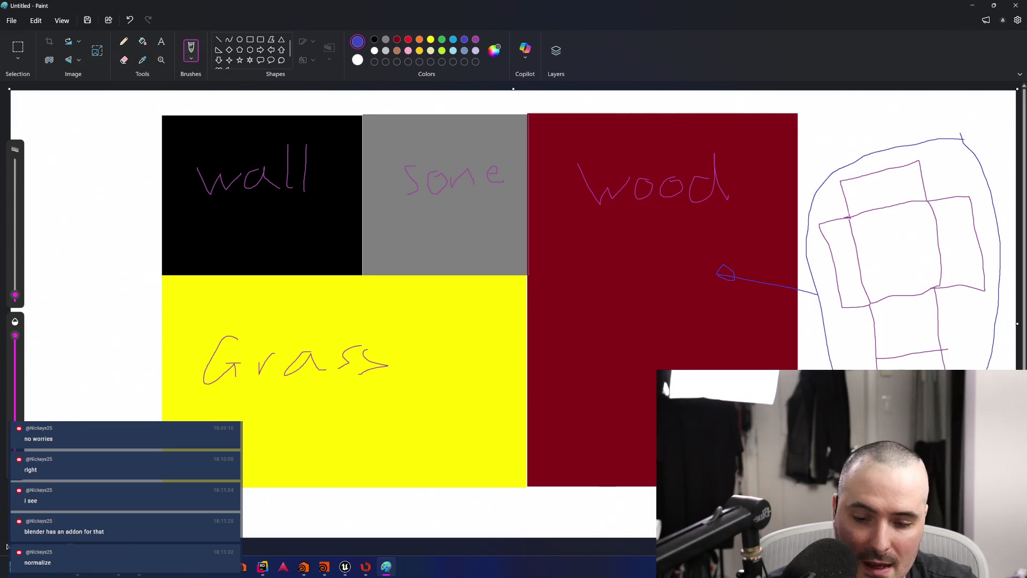
{"action": "left_click", "coordinate": [324, 567]}
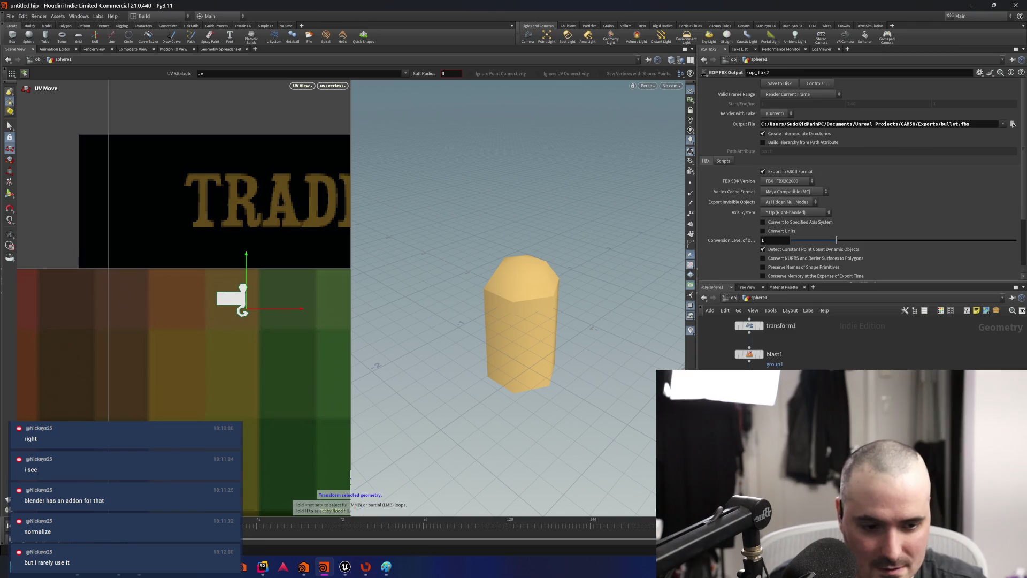
- Add a Labs RizomUV Unwrap node to the bullet network via the 'ri' node search
{"action": "key", "text": "Tab"}
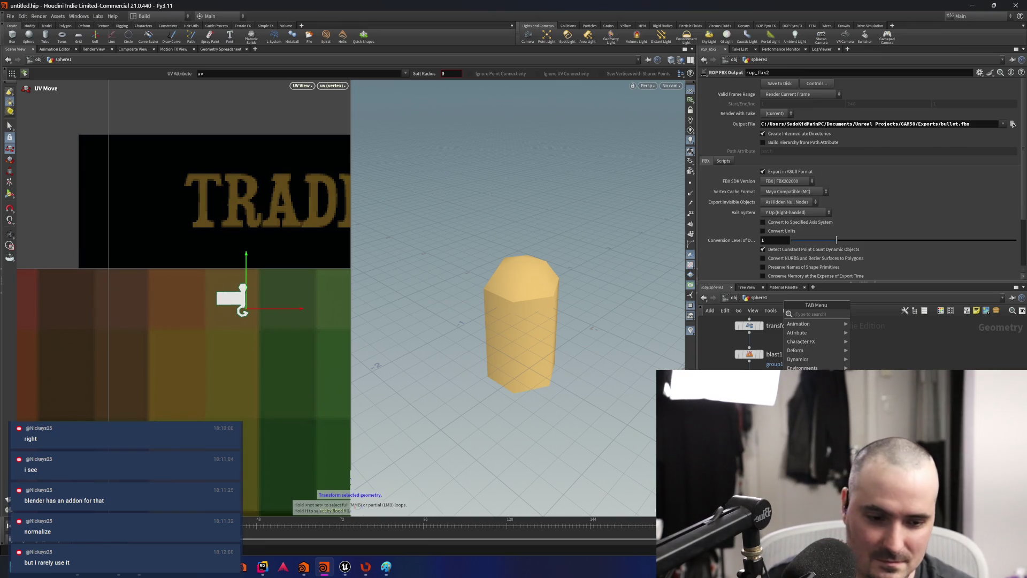
{"action": "type", "text": "ri"}
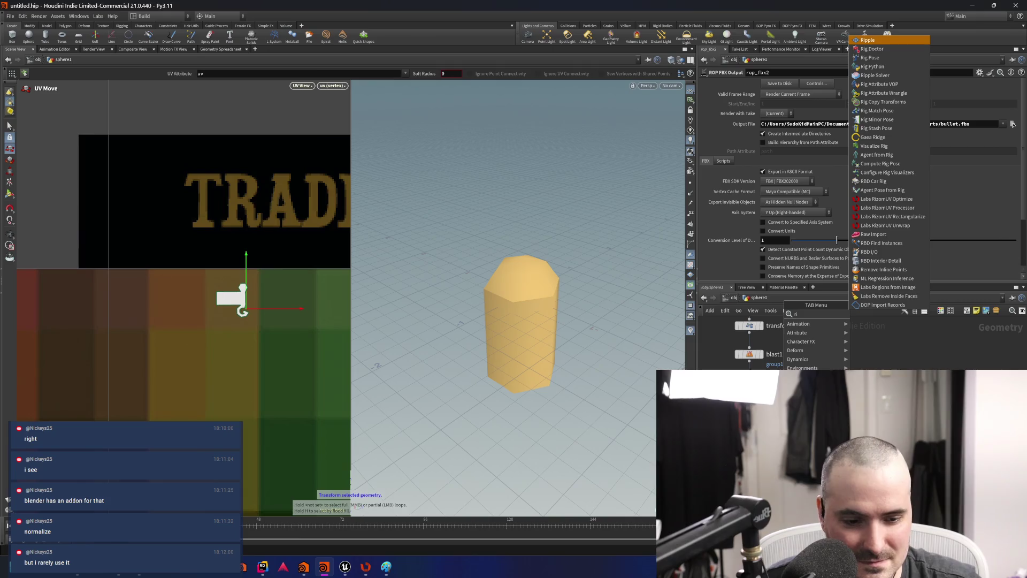
{"action": "left_click", "coordinate": [886, 225]}
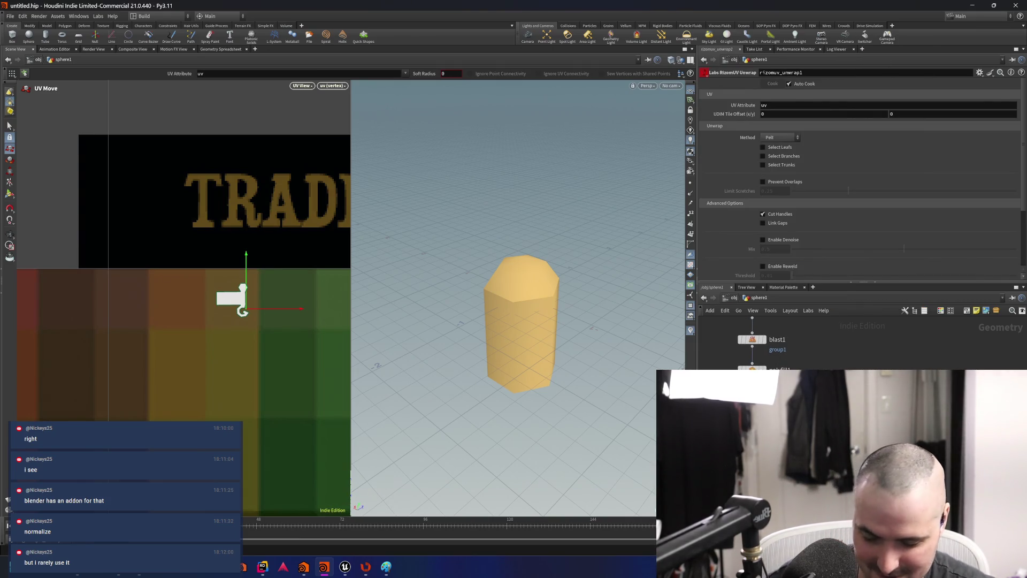
- Search 'rizom' and pick RizomUV Unwrap again, then undo to show quickmaterial1's settings
{"action": "key", "text": "Tab"}
{"action": "type", "text": "ti"}
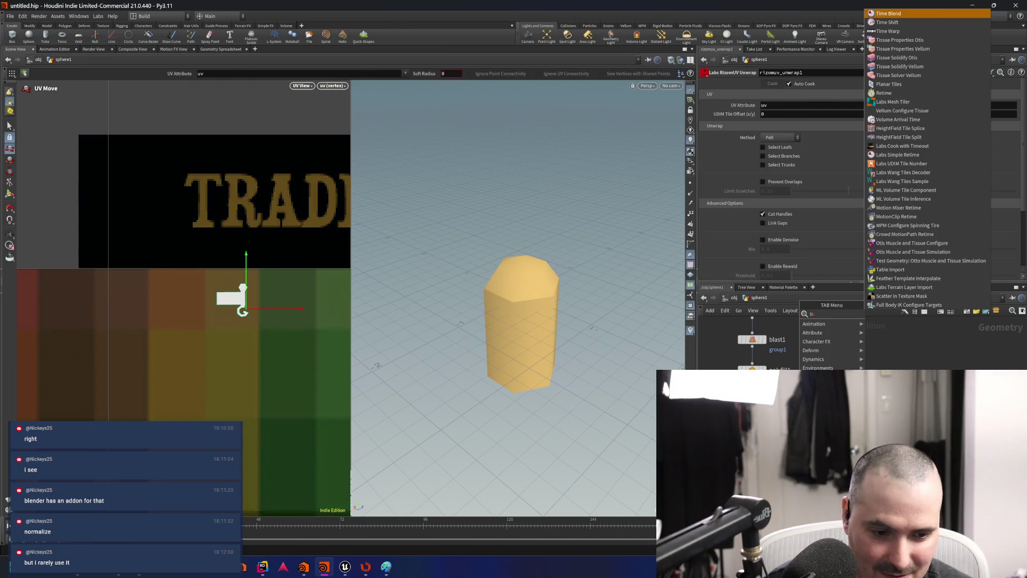
{"action": "type", "text": "om"}
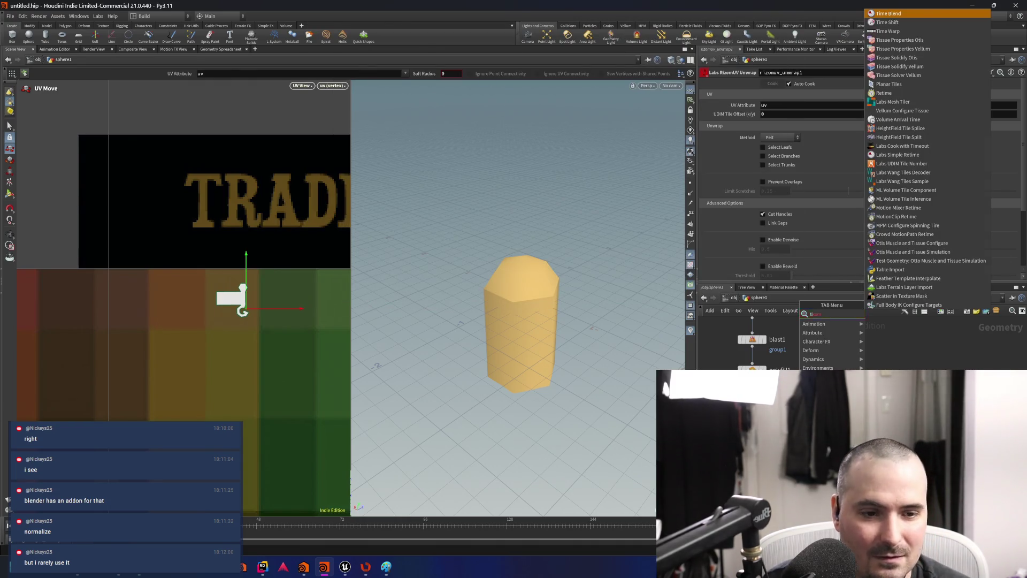
{"action": "key", "text": "BackSpace"}
{"action": "key", "text": "BackSpace"}
{"action": "type", "text": "rizom"}
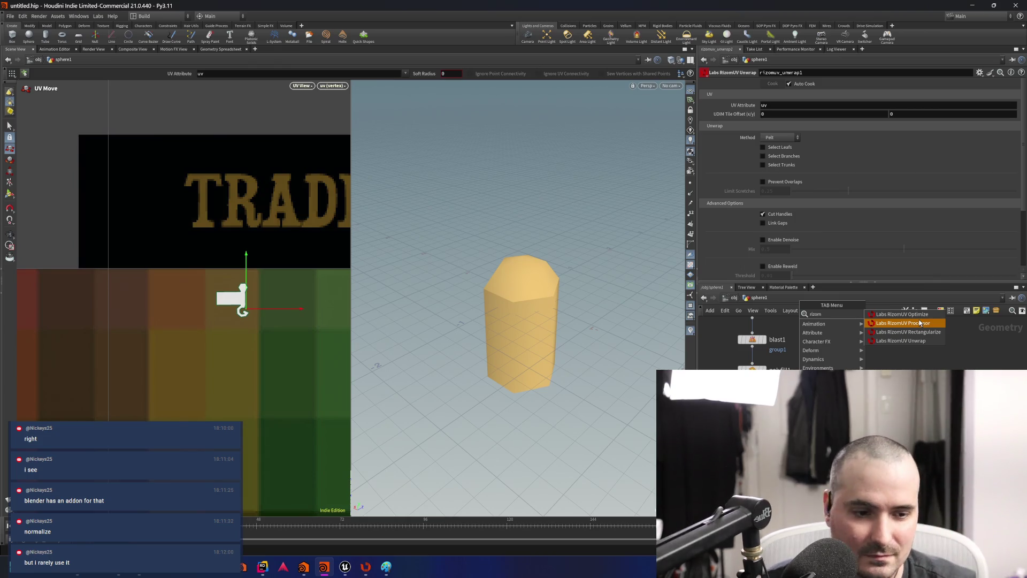
{"action": "left_click", "coordinate": [904, 341]}
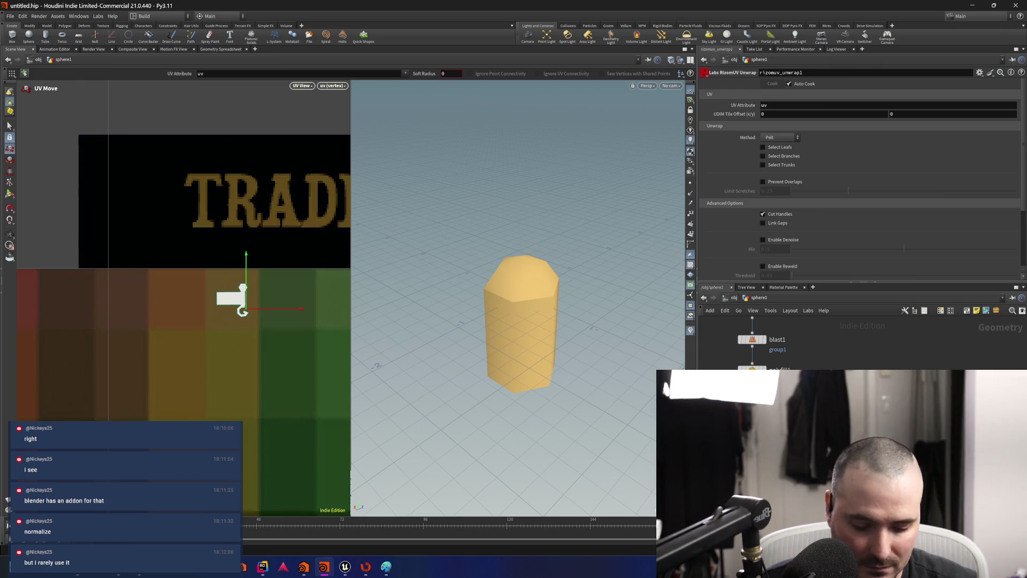
{"action": "key", "text": "ctrl+z"}
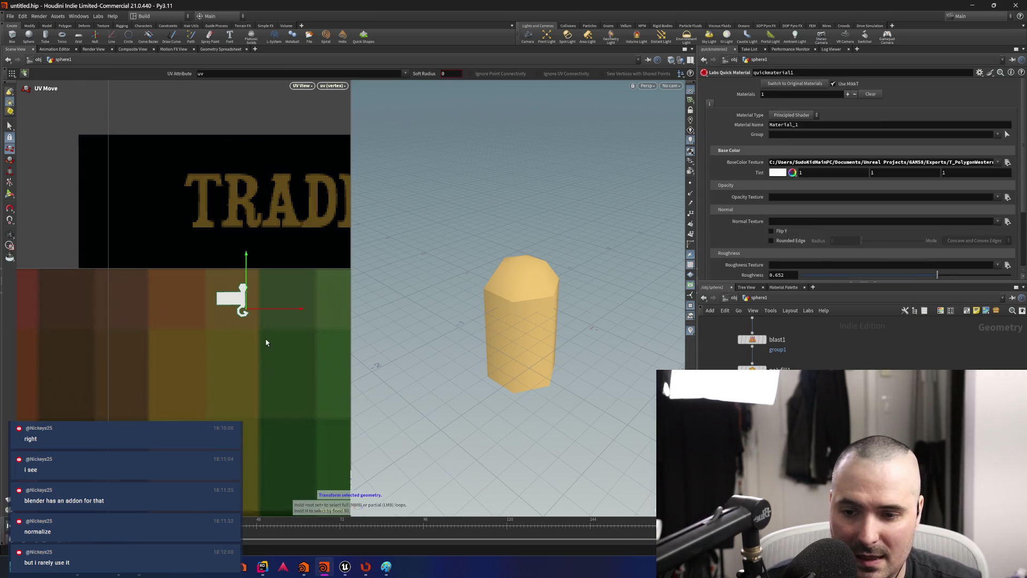
- Zoom and pan across the atlas to the Vegetation, Wood and Rock swatches, then resume UV moving
{"action": "key", "text": "Escape"}
{"action": "scroll", "coordinate": [291, 369], "scroll_direction": "down", "scroll_amount": 3}
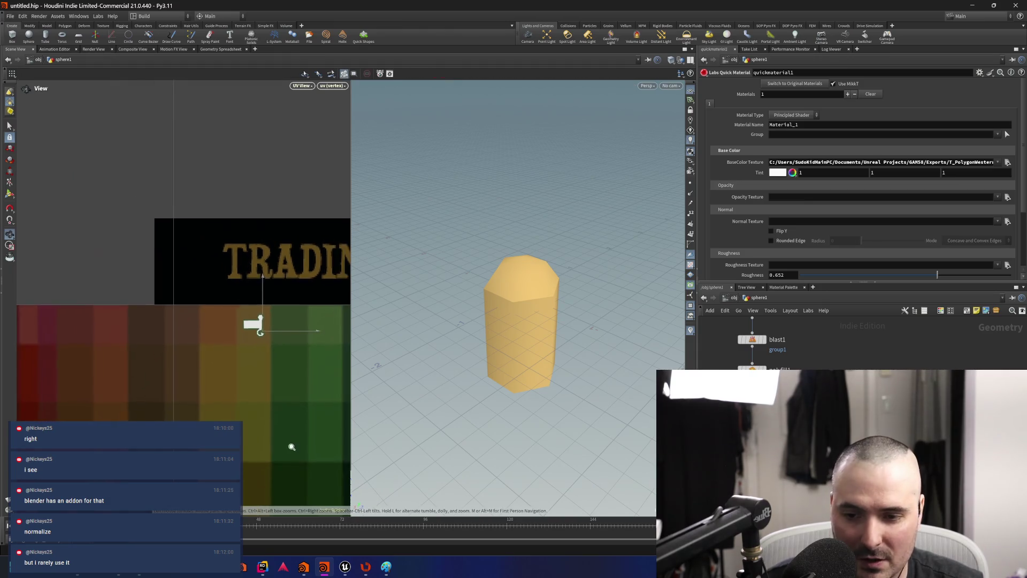
{"action": "scroll", "coordinate": [291, 447], "scroll_direction": "down", "scroll_amount": 6}
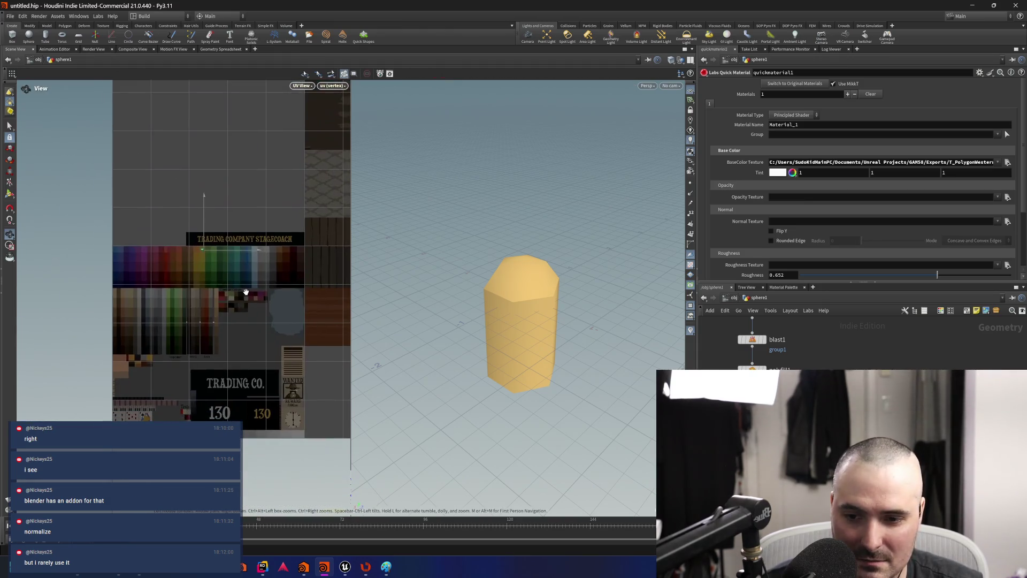
{"action": "scroll", "coordinate": [245, 292], "scroll_direction": "down", "scroll_amount": 2}
{"action": "scroll", "coordinate": [272, 281], "scroll_direction": "up", "scroll_amount": 6}
{"action": "left_click_drag", "start_coordinate": [228, 405], "coordinate": [229, 348]}
{"action": "scroll", "coordinate": [252, 321], "scroll_direction": "up", "scroll_amount": 4}
{"action": "mouse_move", "coordinate": [279, 287]}
{"action": "left_mouse_down"}
{"action": "mouse_move", "coordinate": [248, 317]}
{"action": "mouse_move", "coordinate": [118, 234]}
{"action": "mouse_move", "coordinate": [138, 299]}
{"action": "mouse_move", "coordinate": [250, 241]}
{"action": "mouse_move", "coordinate": [268, 159]}
{"action": "mouse_move", "coordinate": [276, 186]}
{"action": "mouse_move", "coordinate": [245, 374]}
{"action": "mouse_move", "coordinate": [231, 291]}
{"action": "mouse_move", "coordinate": [253, 260]}
{"action": "mouse_move", "coordinate": [251, 321]}
{"action": "mouse_move", "coordinate": [225, 348]}
{"action": "mouse_move", "coordinate": [274, 310]}
{"action": "mouse_move", "coordinate": [223, 266]}
{"action": "mouse_move", "coordinate": [162, 327]}
{"action": "mouse_move", "coordinate": [231, 316]}
{"action": "left_mouse_up"}
{"action": "key", "text": "t"}
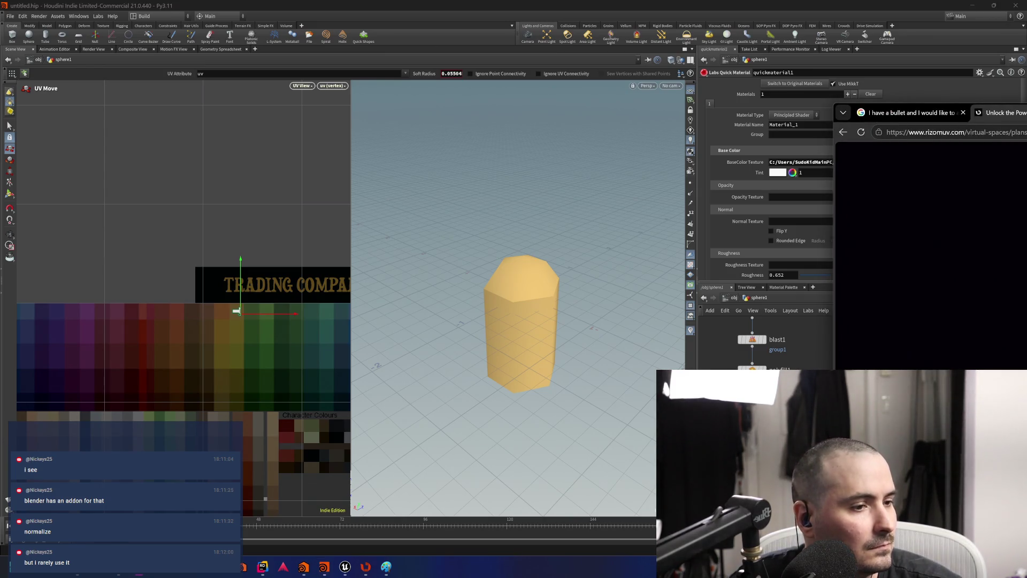
- Place the browser over Houdini and search the web for 'topogun' in a new tab
{"action": "mouse_move", "coordinate": [910, 102]}
{"action": "left_mouse_down"}
{"action": "mouse_move", "coordinate": [231, 95]}
{"action": "mouse_move", "coordinate": [70, 67]}
{"action": "mouse_move", "coordinate": [68, 51]}
{"action": "left_mouse_up"}
{"action": "mouse_move", "coordinate": [365, 66]}
{"action": "left_mouse_down"}
{"action": "mouse_move", "coordinate": [480, 122]}
{"action": "mouse_move", "coordinate": [739, 206]}
{"action": "mouse_move", "coordinate": [613, 150]}
{"action": "mouse_move", "coordinate": [495, 77]}
{"action": "left_mouse_up"}
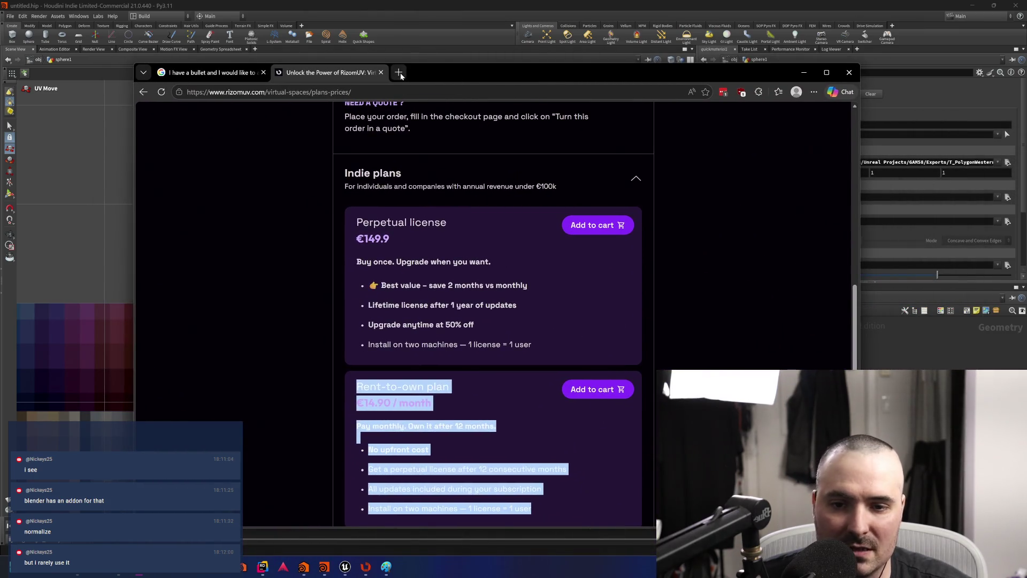
{"action": "left_click", "coordinate": [400, 73]}
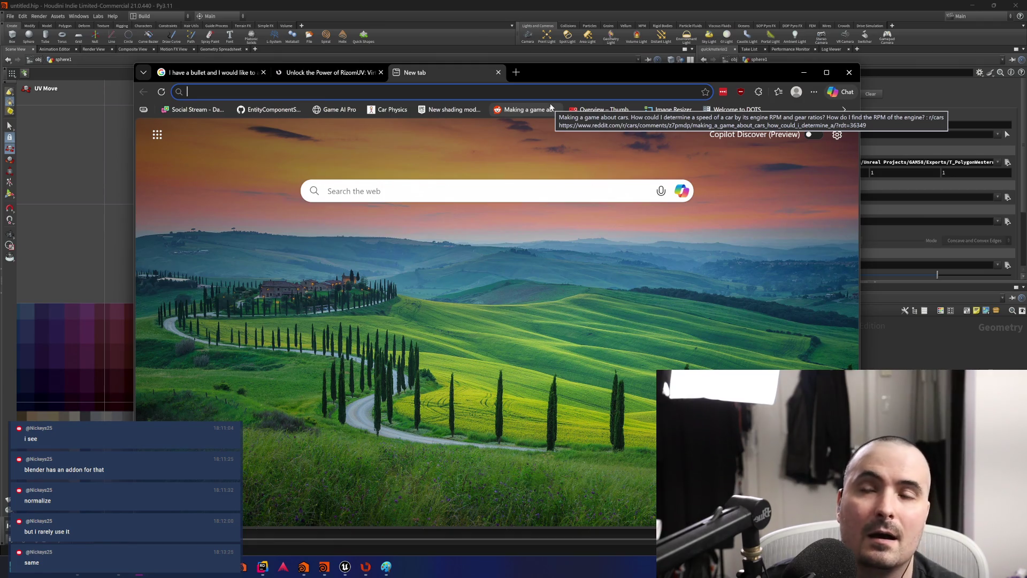
{"action": "type", "text": "topogun"}
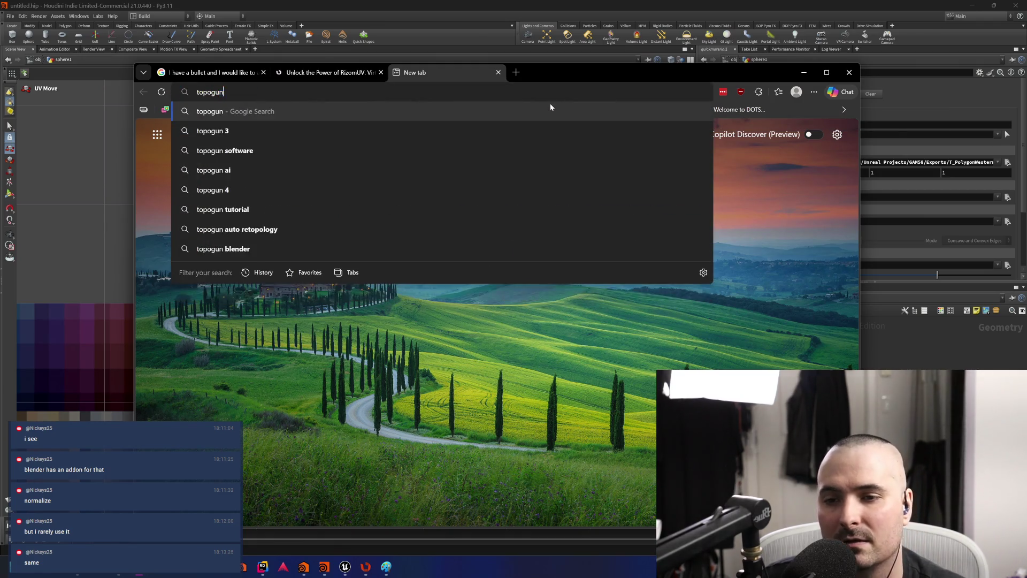
{"action": "key", "text": "Return"}
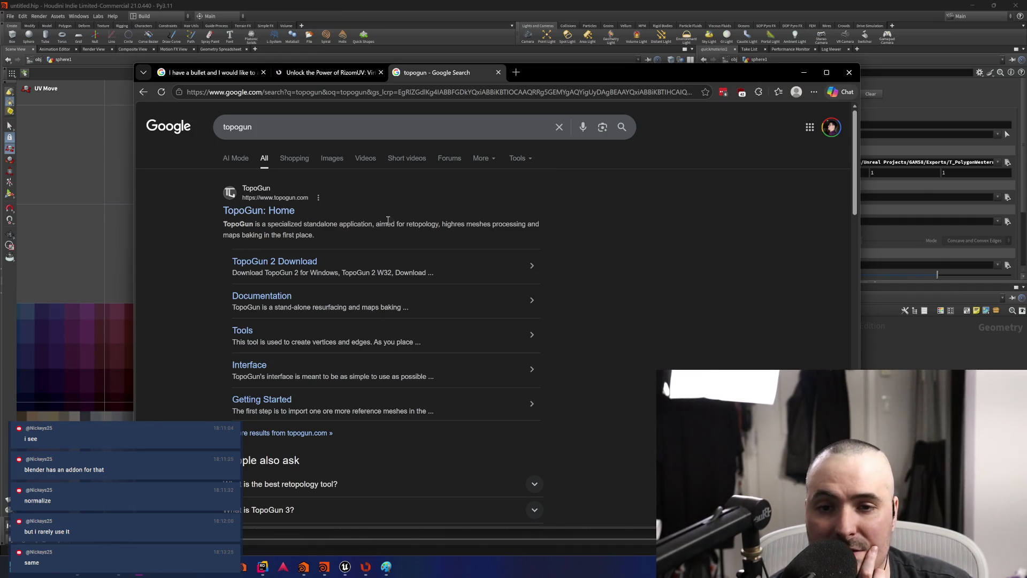
- Open the TopoGun homepage and scroll down to its Features section
{"action": "left_click", "coordinate": [285, 213]}
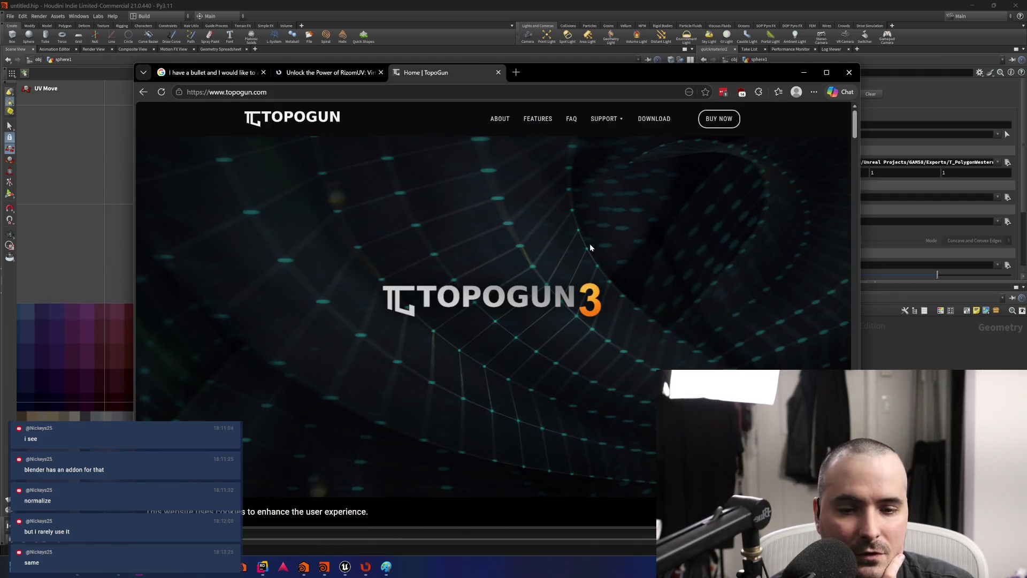
{"action": "scroll", "coordinate": [590, 247], "scroll_direction": "down", "scroll_amount": 5}
{"action": "scroll", "coordinate": [592, 245], "scroll_direction": "down", "scroll_amount": 8}
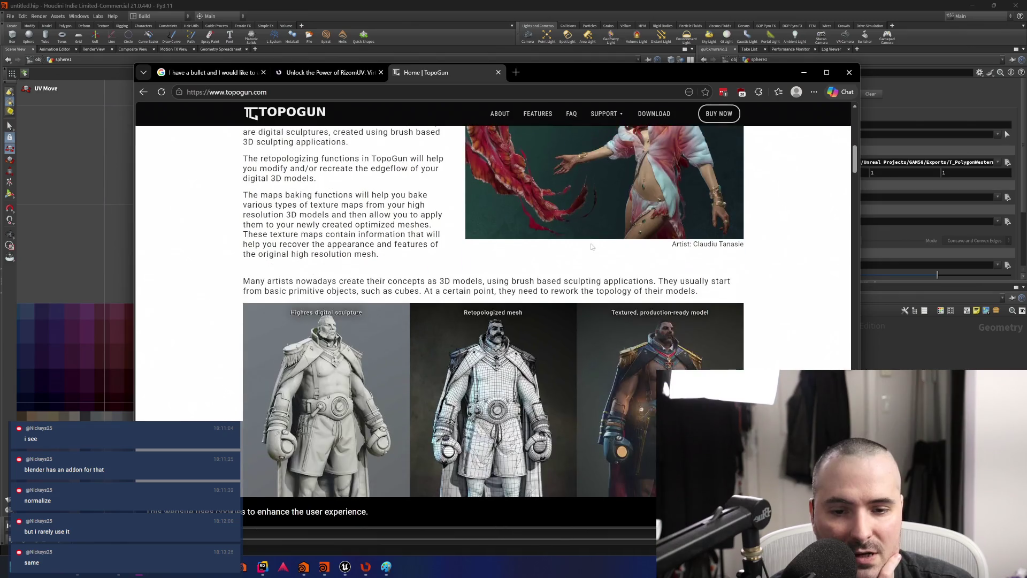
{"action": "scroll", "coordinate": [592, 246], "scroll_direction": "up", "scroll_amount": 2}
{"action": "scroll", "coordinate": [592, 248], "scroll_direction": "down", "scroll_amount": 6}
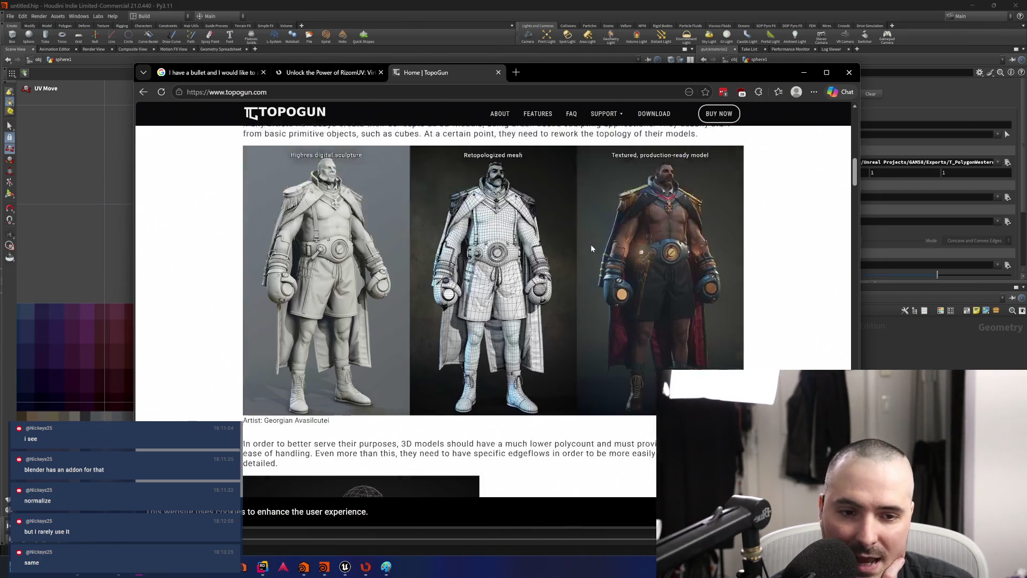
{"action": "scroll", "coordinate": [591, 250], "scroll_direction": "down", "scroll_amount": 10}
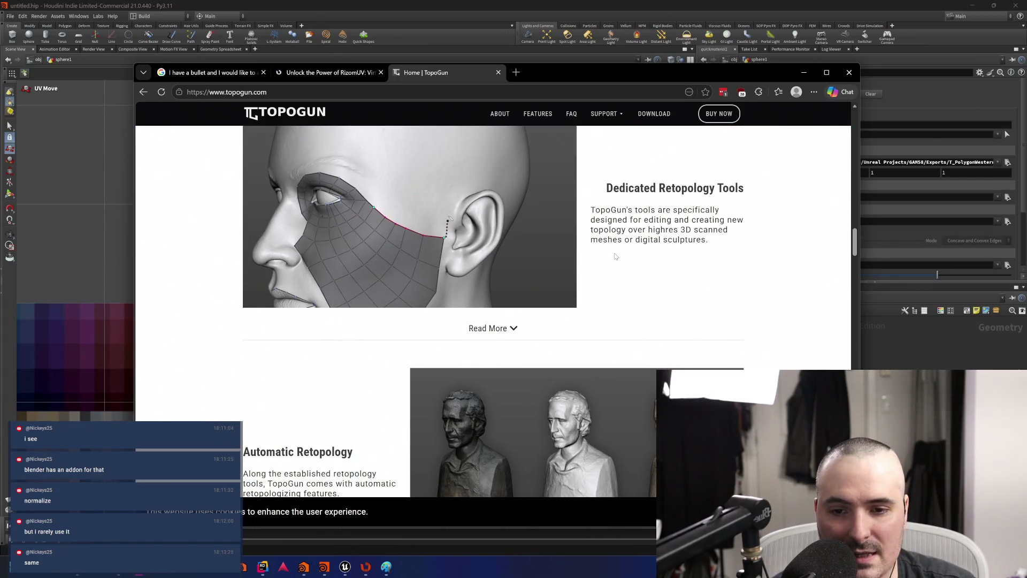
{"action": "scroll", "coordinate": [616, 257], "scroll_direction": "down", "scroll_amount": 2}
{"action": "scroll", "coordinate": [615, 257], "scroll_direction": "up", "scroll_amount": 5}
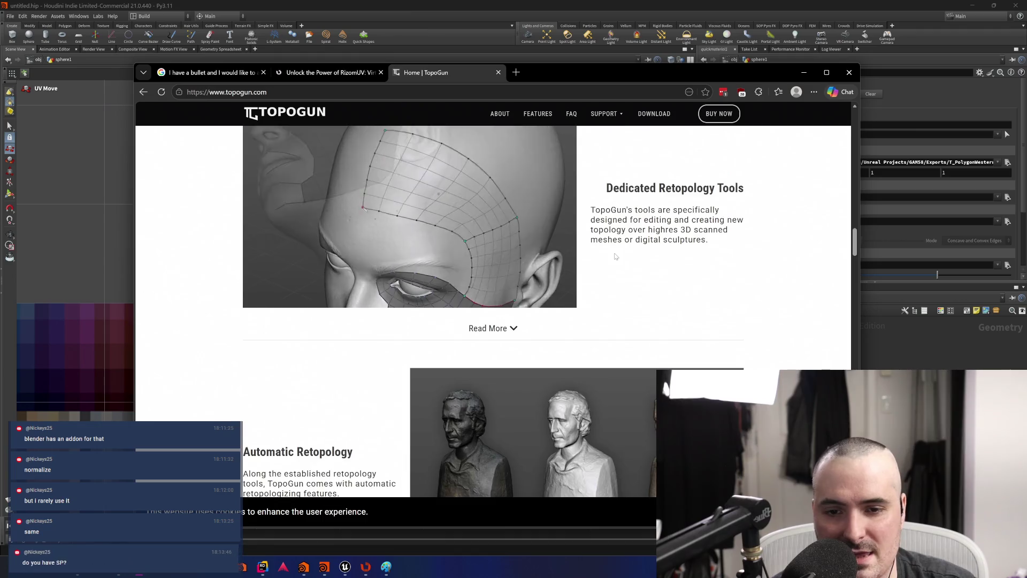
{"action": "scroll", "coordinate": [615, 257], "scroll_direction": "down", "scroll_amount": 1}
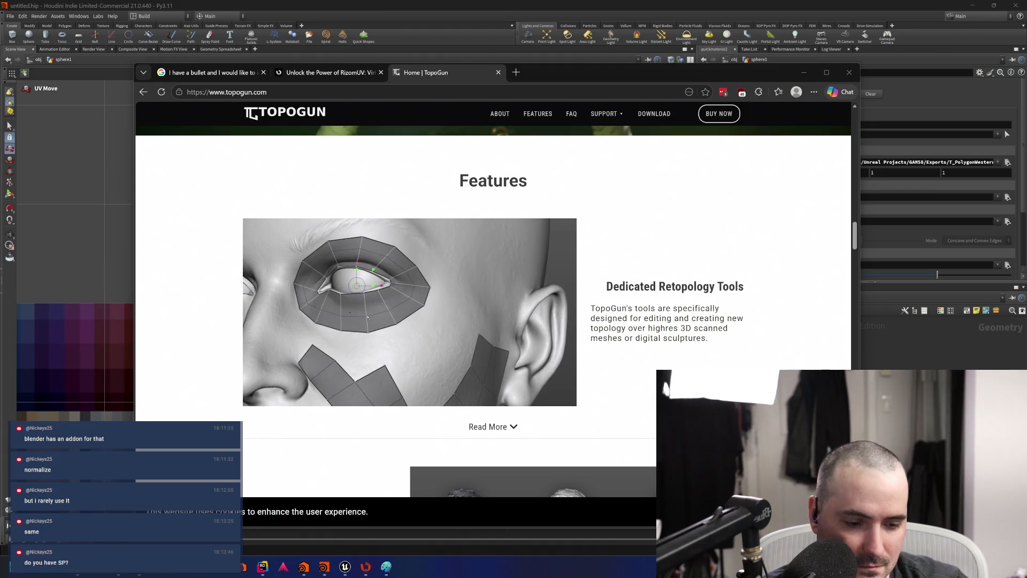
{"action": "key", "text": "super"}
{"action": "type", "text": "substance"}
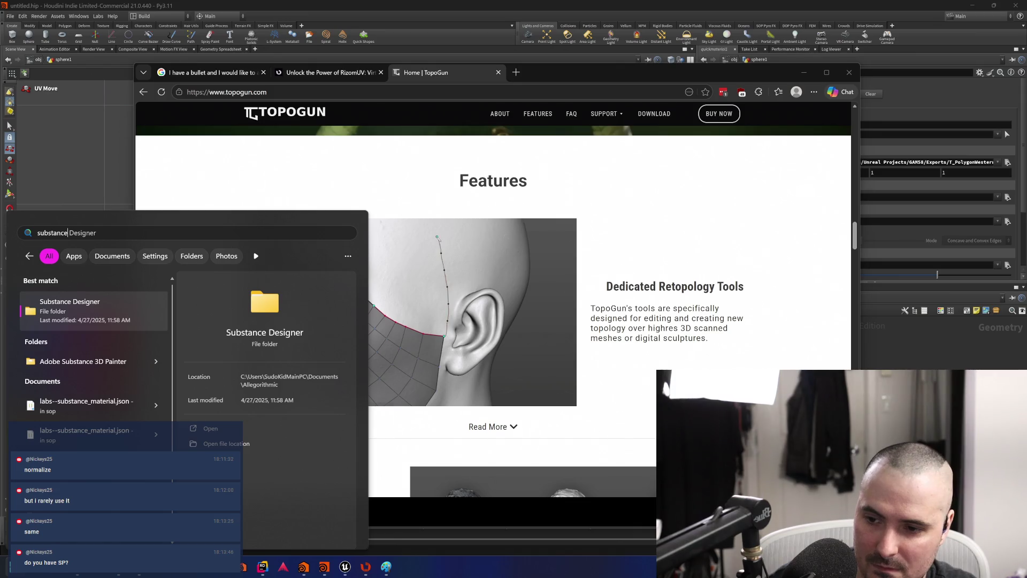
{"action": "type", "text": " painter"}
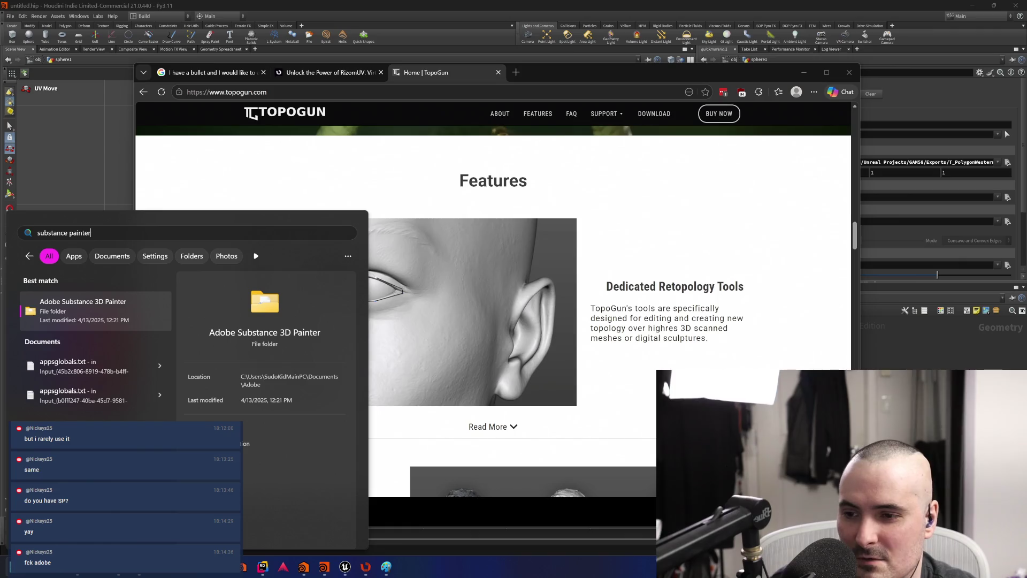
{"action": "key", "text": "Escape"}
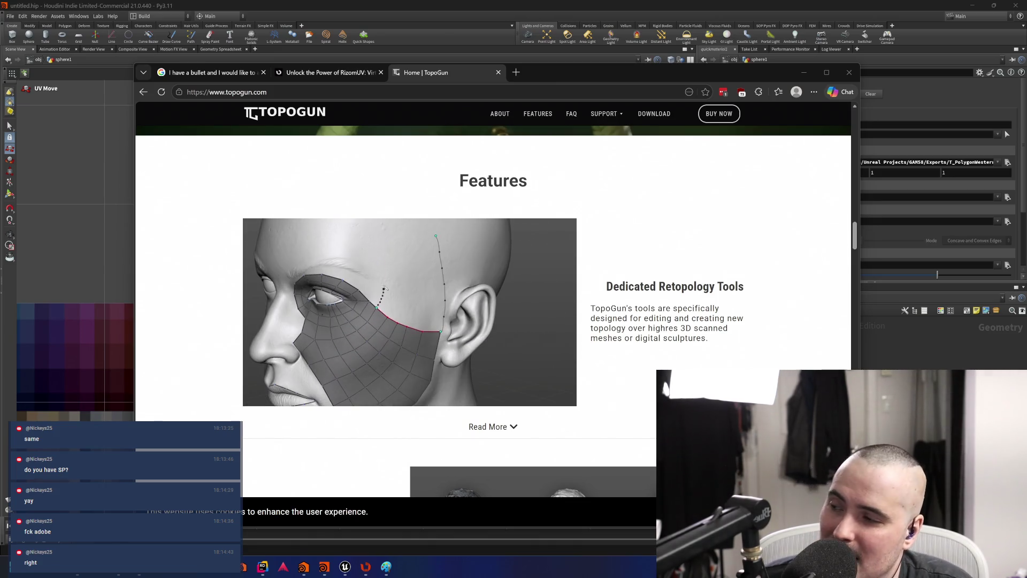
{"action": "mouse_move", "coordinate": [344, 566]}
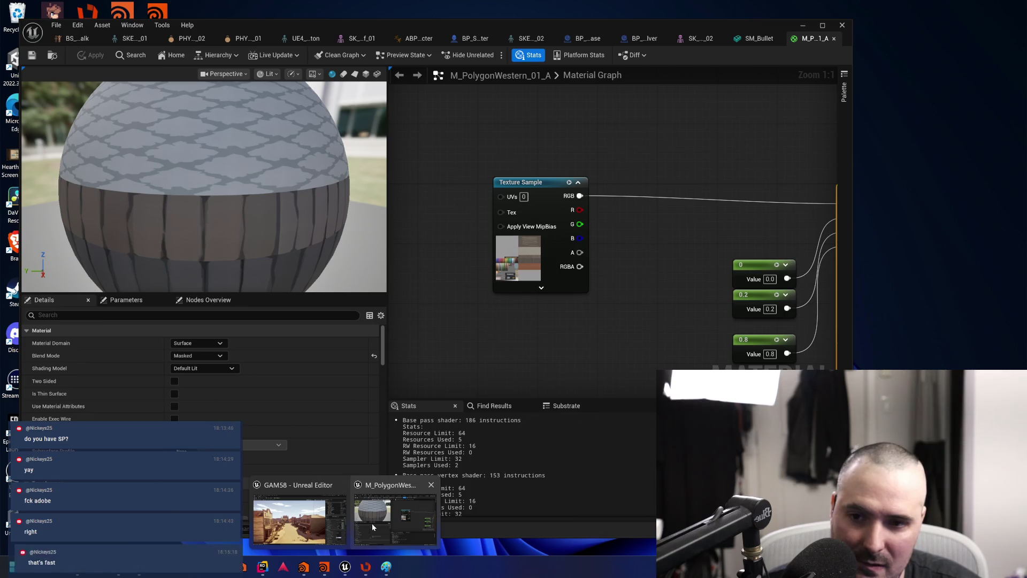
- Minimize the M_PolygonWestern material editor to reveal the Demo level, then return to Edge
{"action": "left_click", "coordinate": [372, 523]}
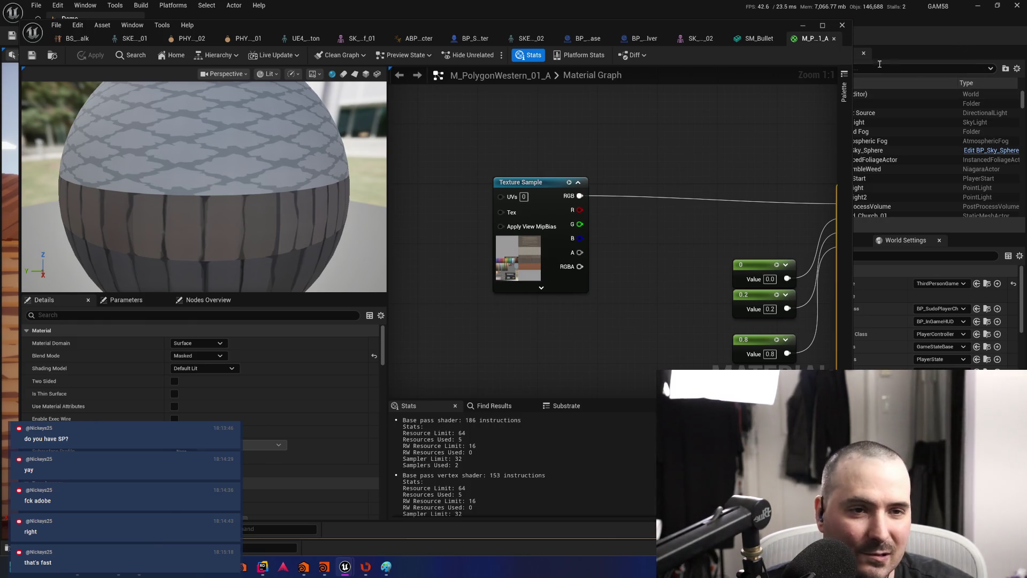
{"action": "left_click", "coordinate": [804, 26]}
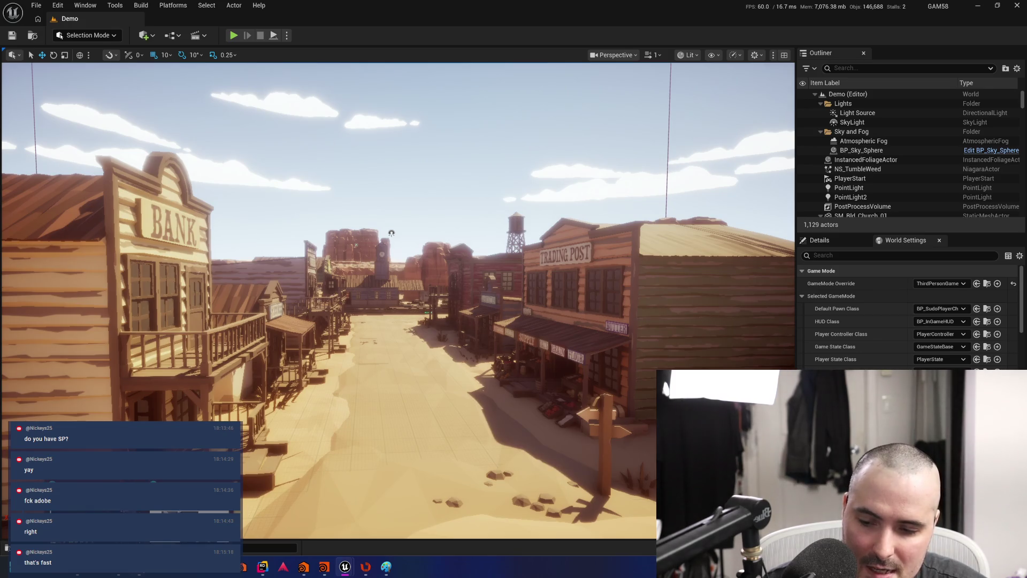
{"action": "key", "text": "alt+Tab"}
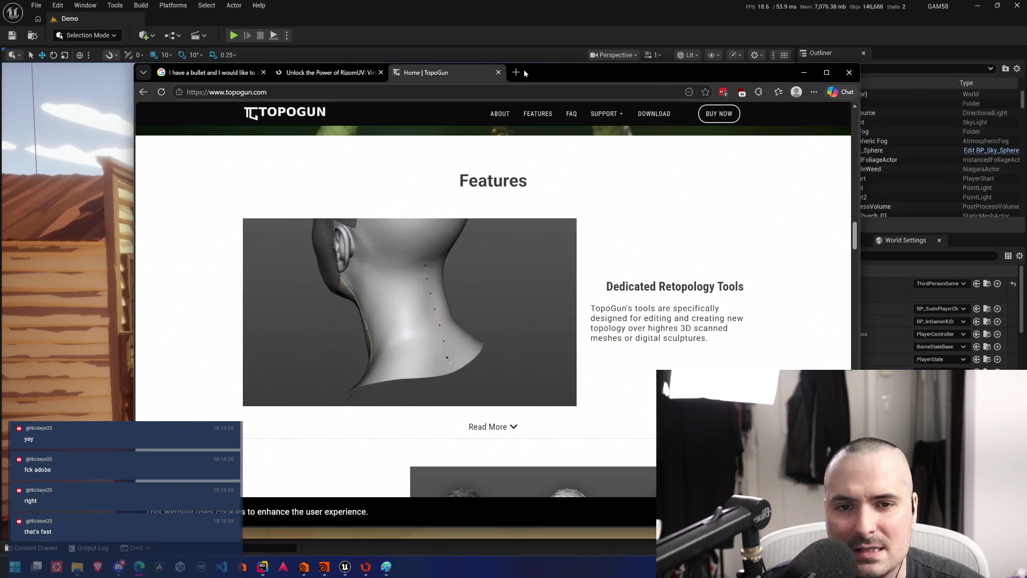
- Search 'armor paint' in a new tab and scroll through the ArmorPaint website
{"action": "left_click", "coordinate": [517, 73]}
{"action": "type", "text": "armor "}
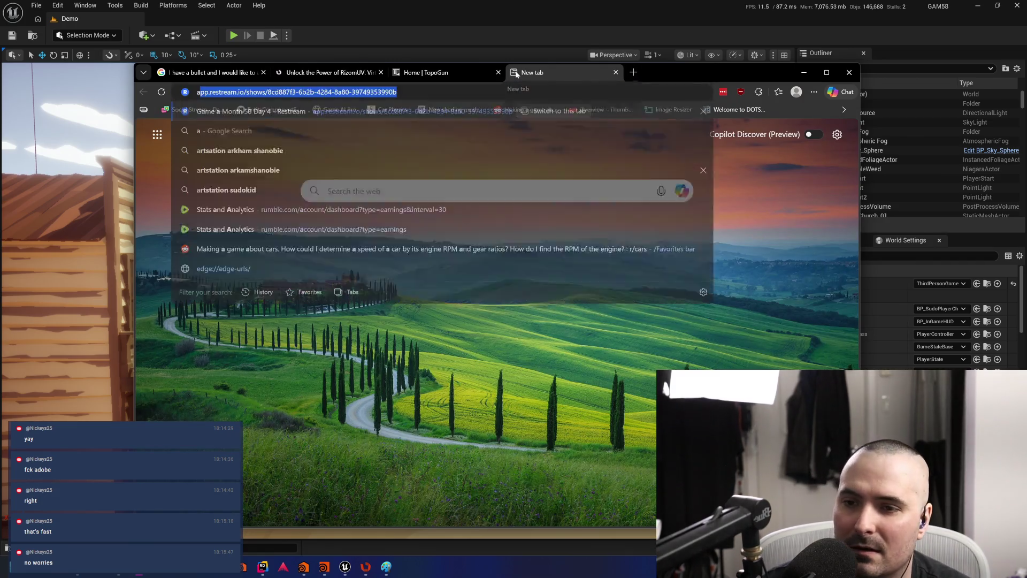
{"action": "type", "text": "paint"}
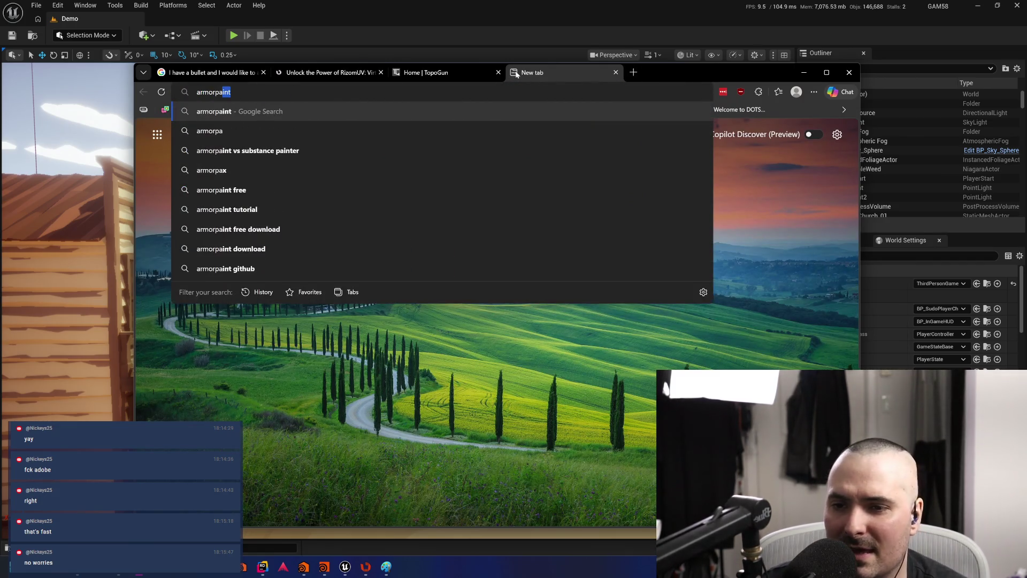
{"action": "key", "text": "Return"}
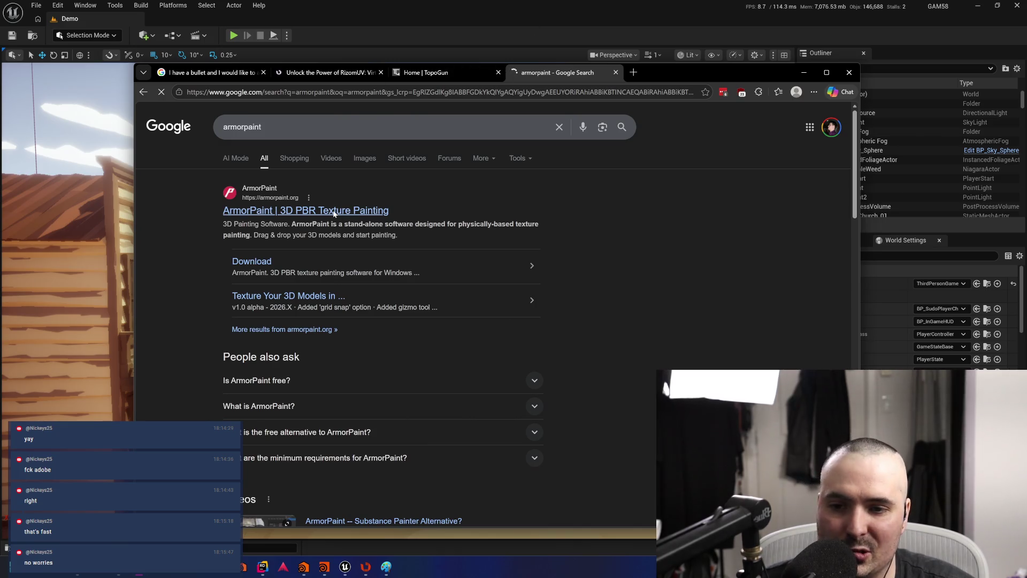
{"action": "left_click", "coordinate": [334, 214]}
{"action": "scroll", "coordinate": [610, 267], "scroll_direction": "down", "scroll_amount": 3}
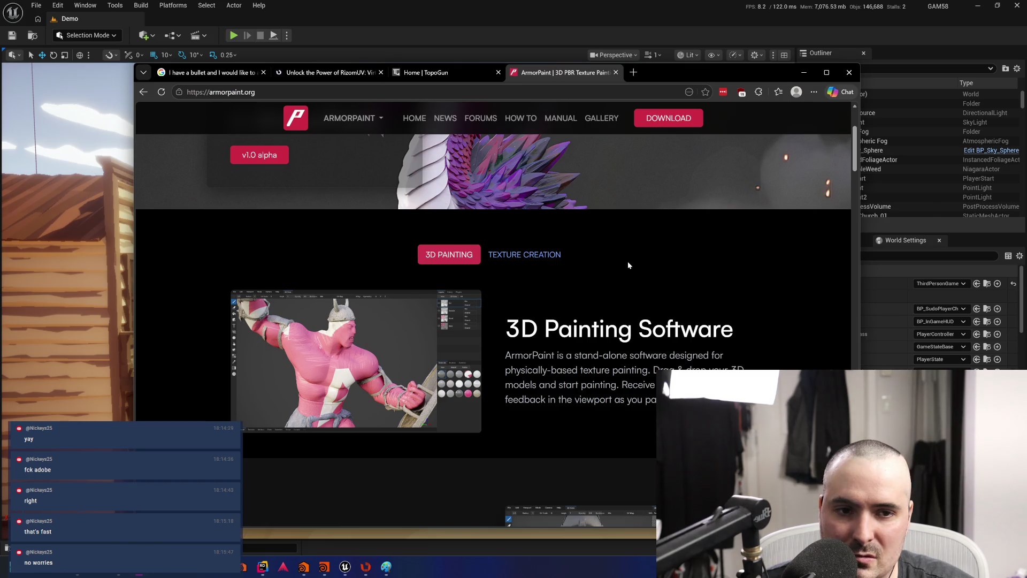
{"action": "scroll", "coordinate": [628, 265], "scroll_direction": "down", "scroll_amount": 7}
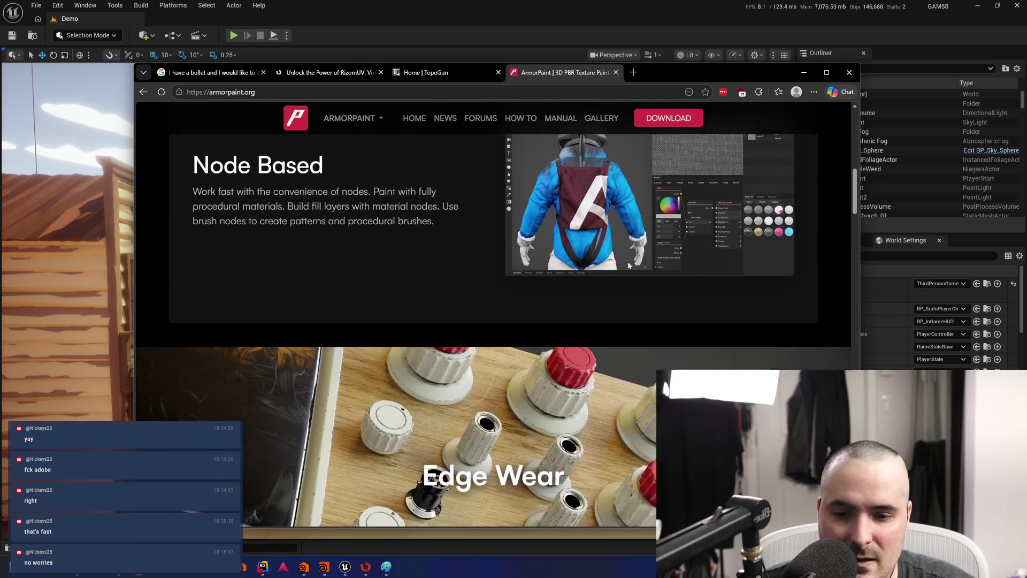
{"action": "scroll", "coordinate": [627, 261], "scroll_direction": "down", "scroll_amount": 5}
{"action": "scroll", "coordinate": [629, 261], "scroll_direction": "up", "scroll_amount": 5}
{"action": "scroll", "coordinate": [628, 261], "scroll_direction": "down", "scroll_amount": 5}
{"action": "scroll", "coordinate": [629, 262], "scroll_direction": "down", "scroll_amount": 10}
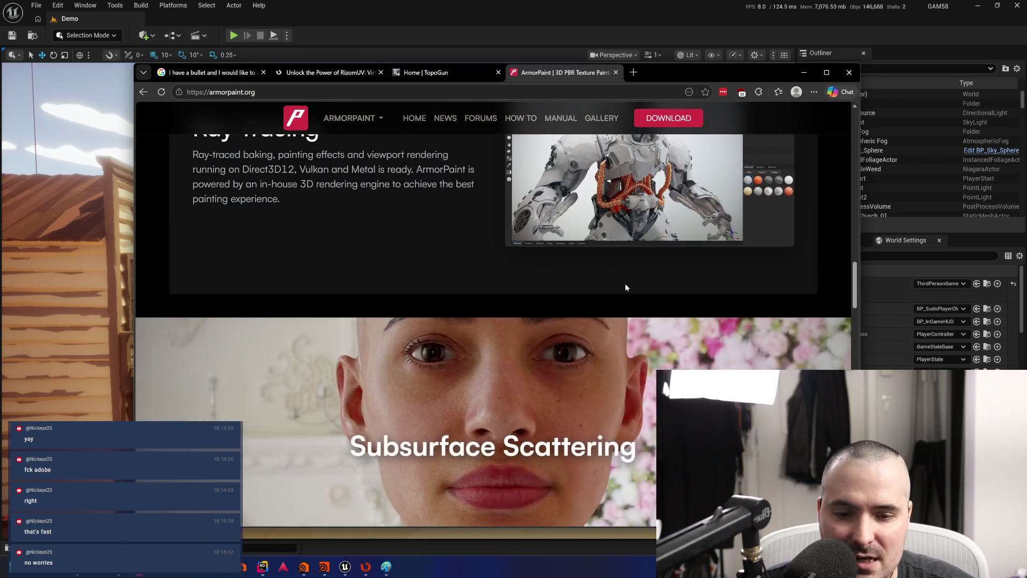
{"action": "scroll", "coordinate": [626, 288], "scroll_direction": "down", "scroll_amount": 10}
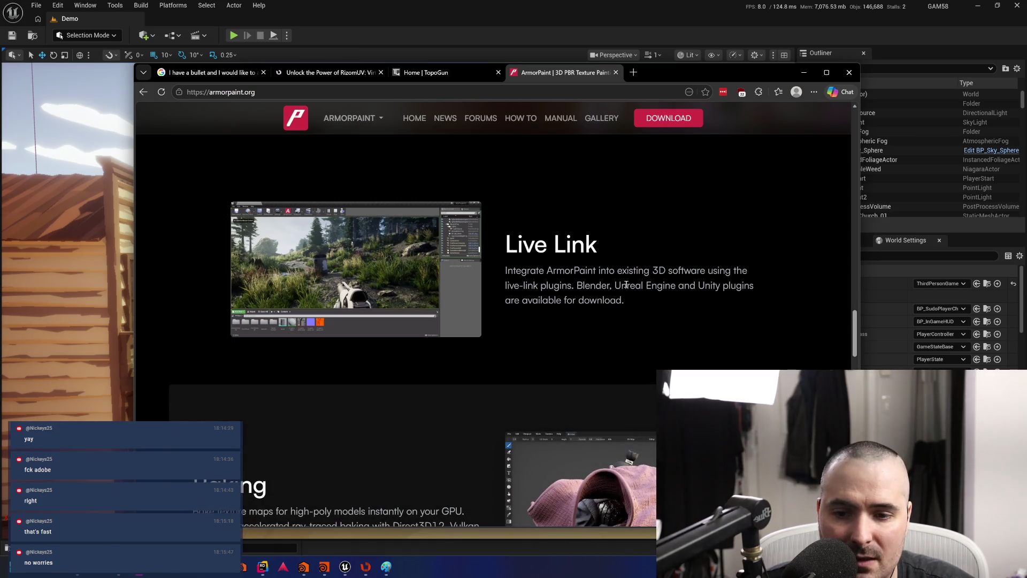
{"action": "scroll", "coordinate": [626, 286], "scroll_direction": "up", "scroll_amount": 20}
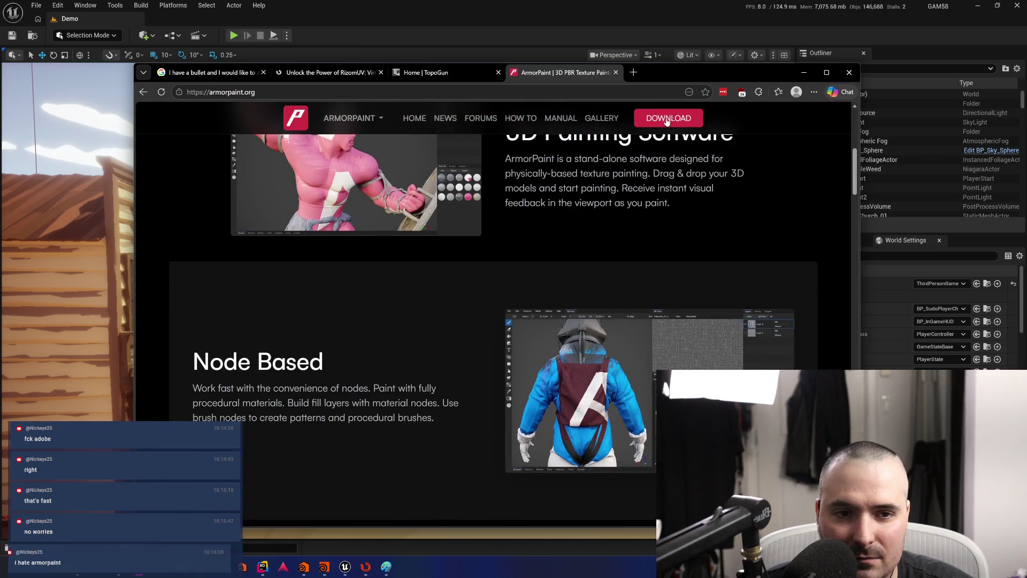
- Open the ArmorPaint download page with Windows, Linux and Apple silicon zips at $19
{"action": "left_click", "coordinate": [669, 118]}
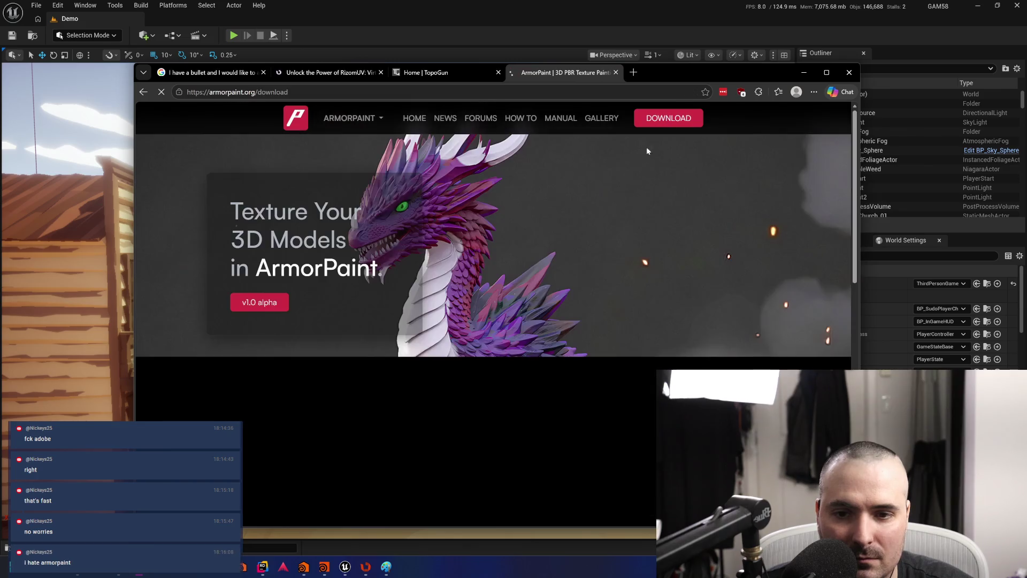
{"action": "scroll", "coordinate": [583, 238], "scroll_direction": "down", "scroll_amount": 4}
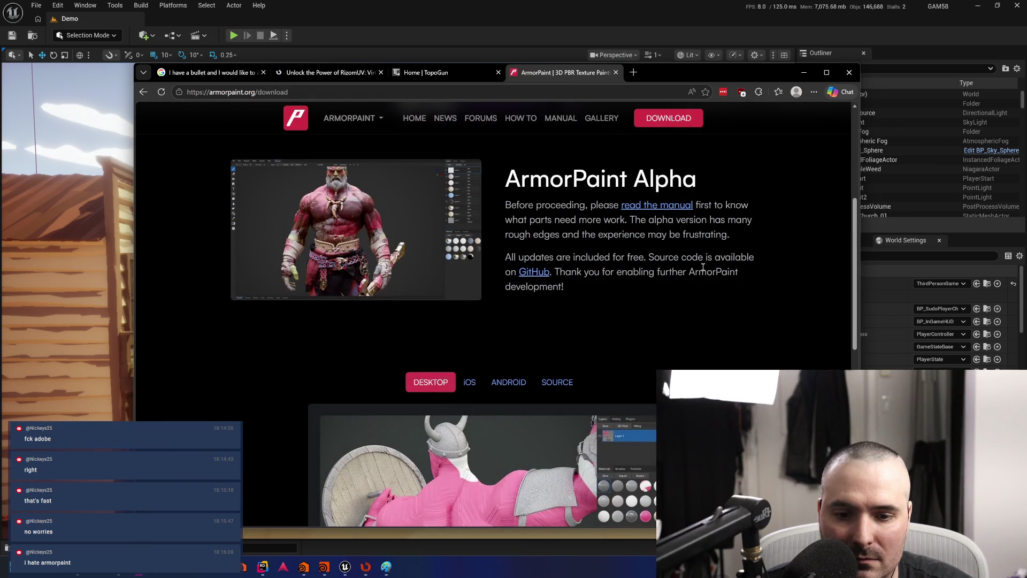
{"action": "scroll", "coordinate": [717, 271], "scroll_direction": "down", "scroll_amount": 7}
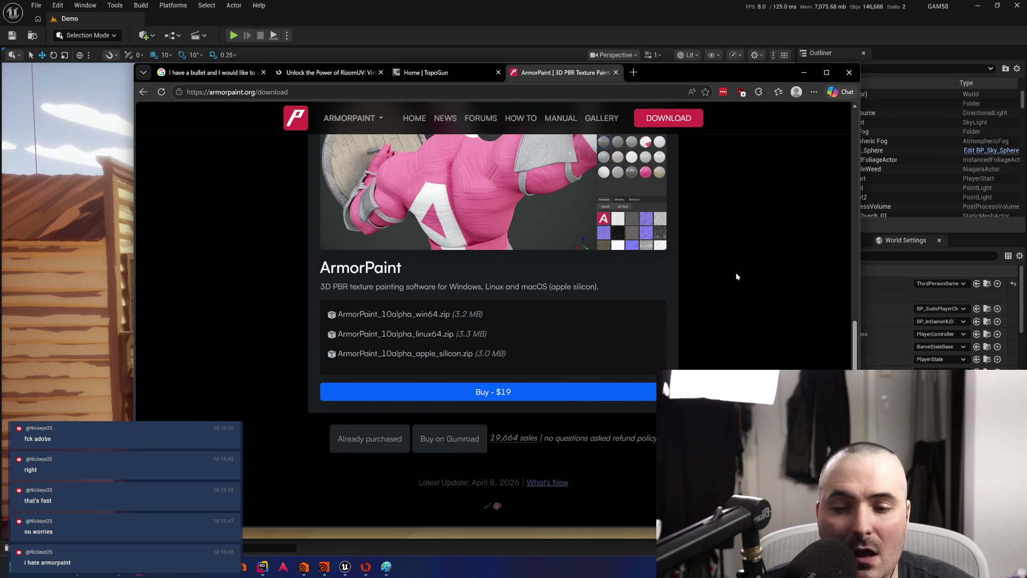
{"action": "scroll", "coordinate": [736, 274], "scroll_direction": "up", "scroll_amount": 4}
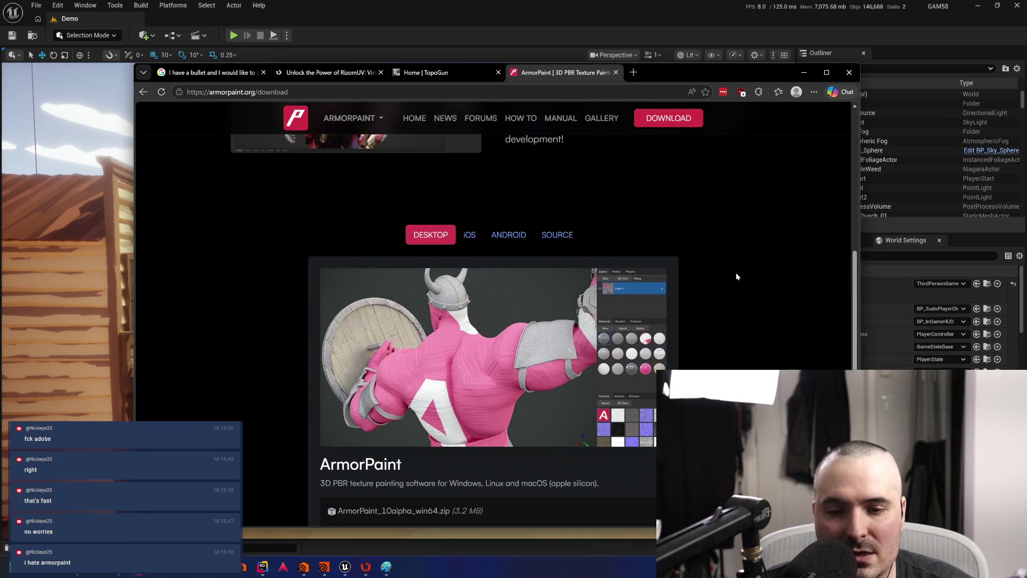
{"action": "scroll", "coordinate": [737, 277], "scroll_direction": "down", "scroll_amount": 6}
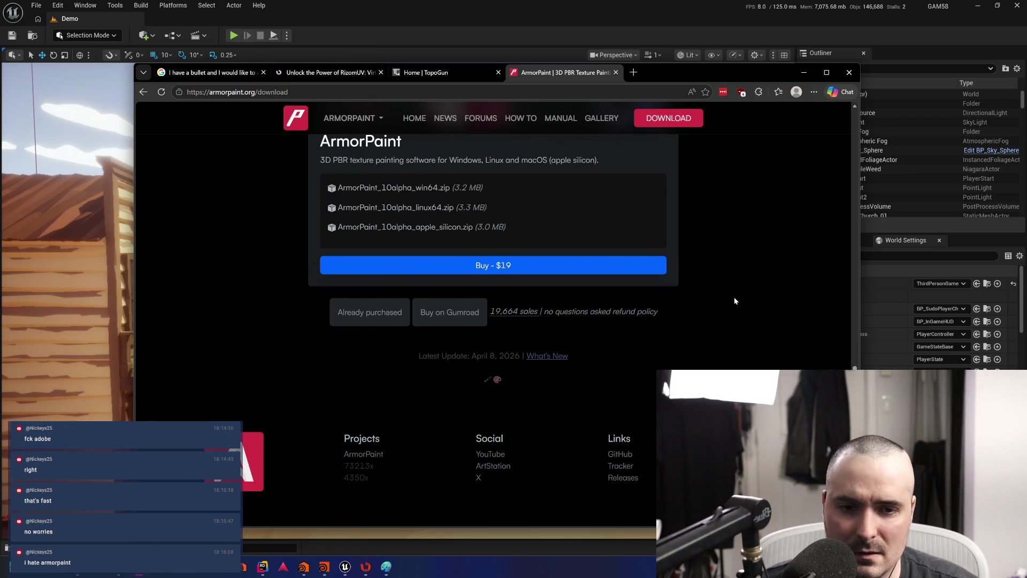
{"action": "key", "text": "ctrl+l"}
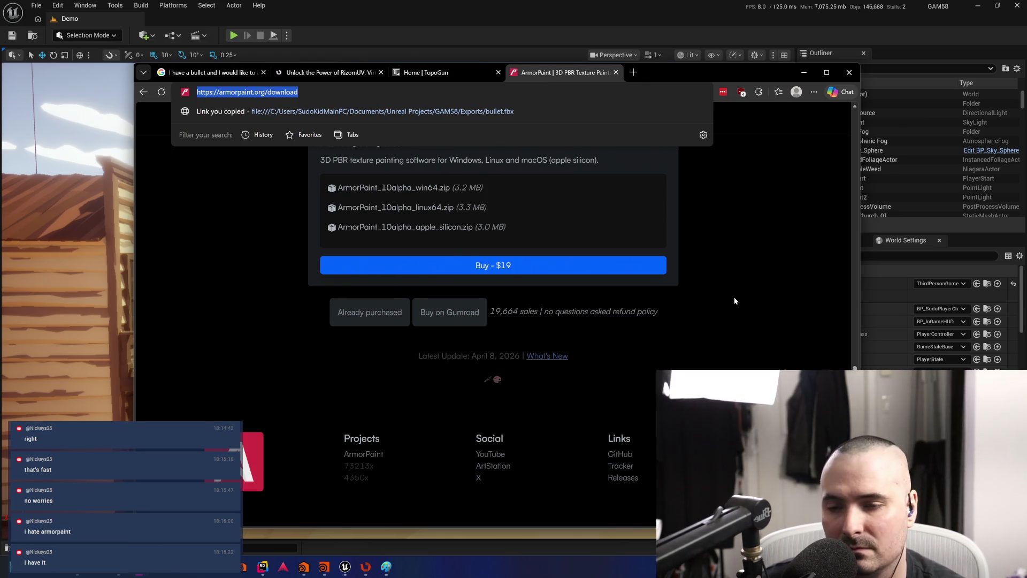
- Search 'substance painter', then refine the query to 'substance painter alternative'
{"action": "type", "text": "substance painter"}
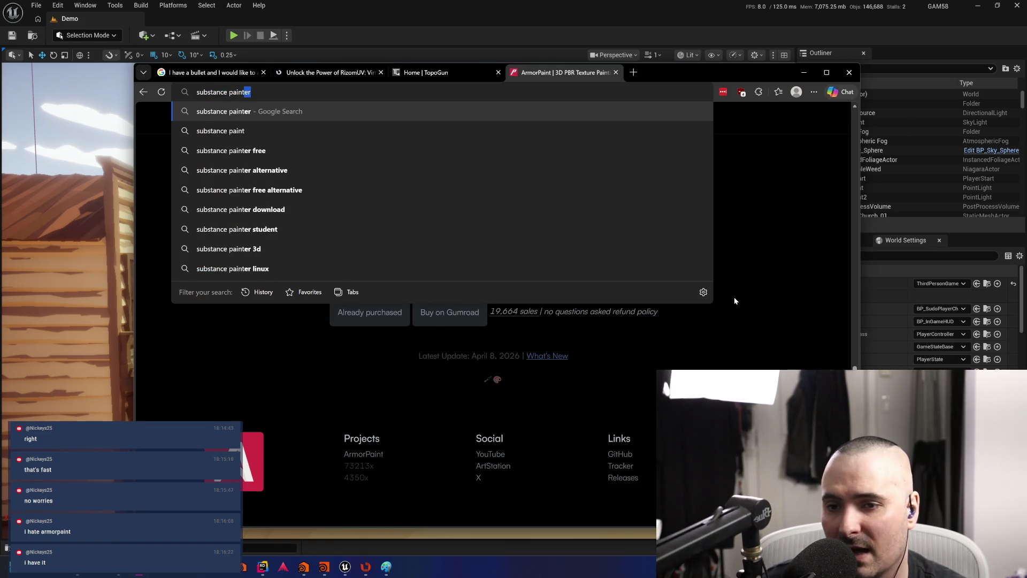
{"action": "key", "text": "Return"}
{"action": "left_click", "coordinate": [352, 129]}
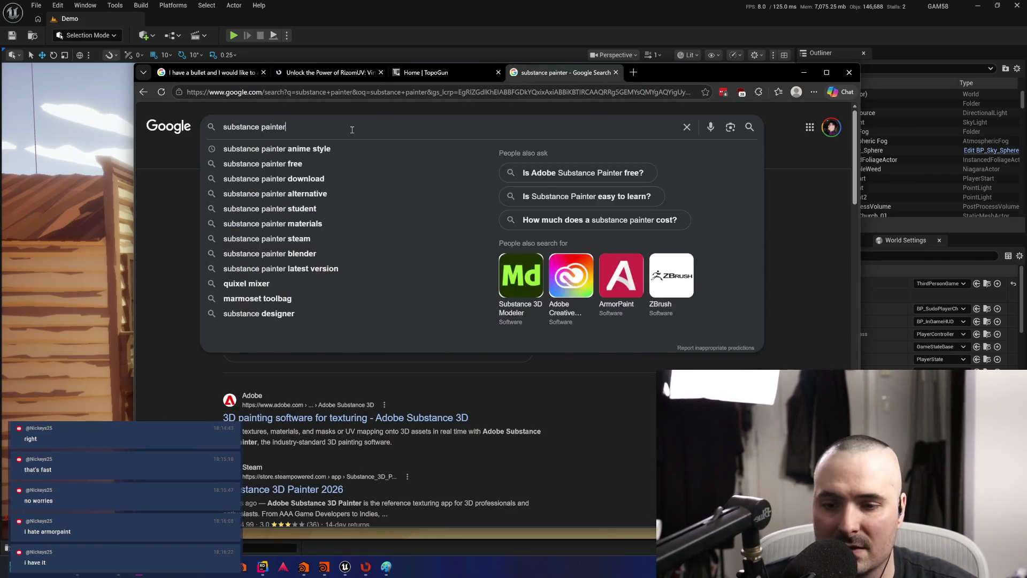
{"action": "type", "text": "alt"}
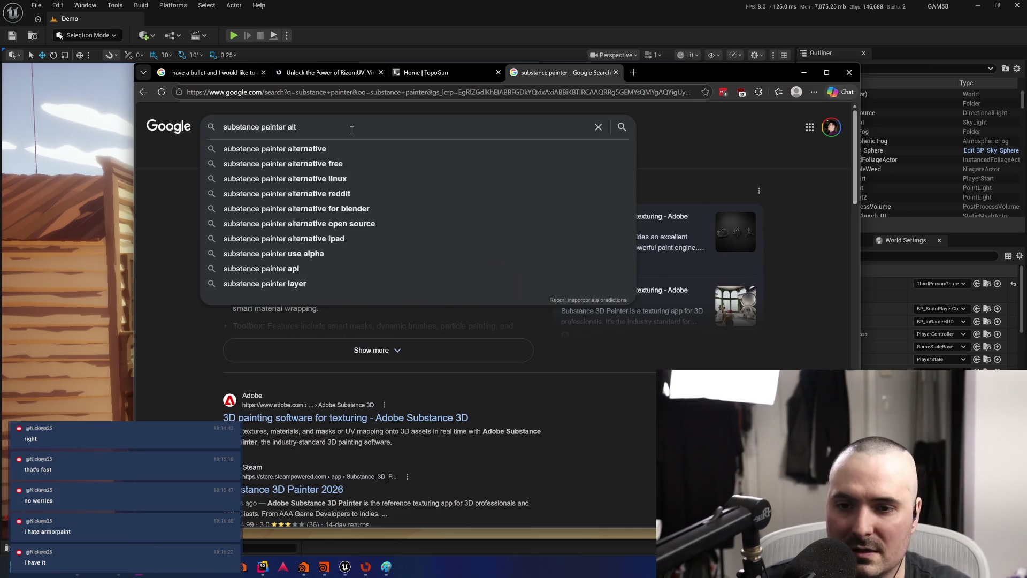
{"action": "key", "text": "Down"}
{"action": "key", "text": "Return"}
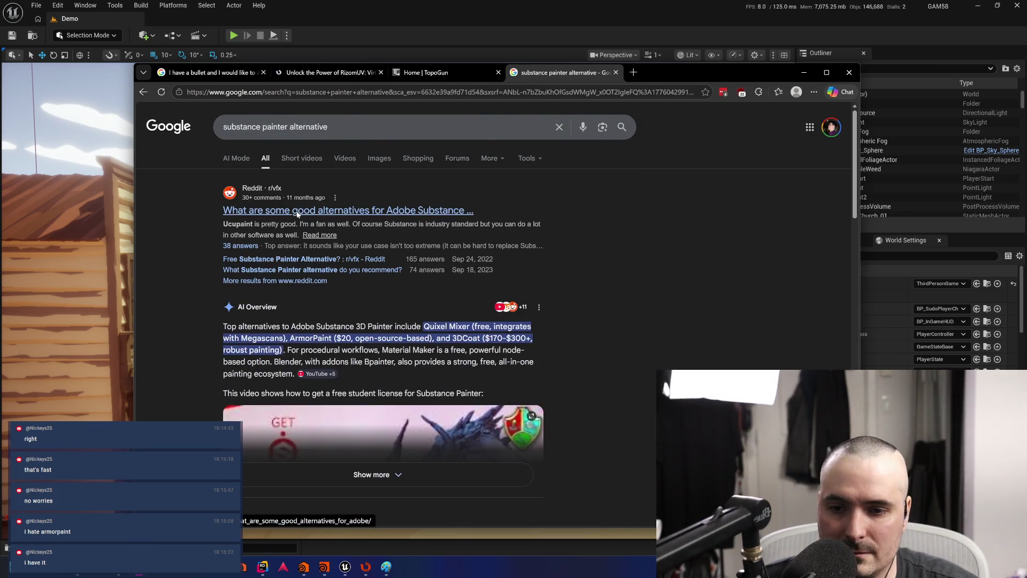
- Open the Reddit thread on Substance Painter alternatives, dismissing the Google sign-in prompt
{"action": "left_click", "coordinate": [436, 213]}
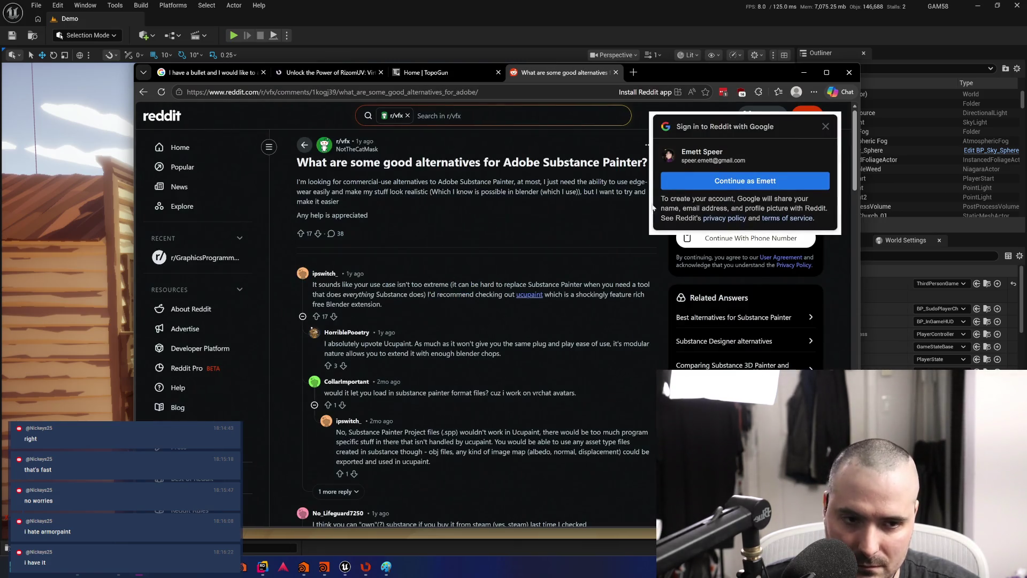
{"action": "left_click", "coordinate": [825, 128]}
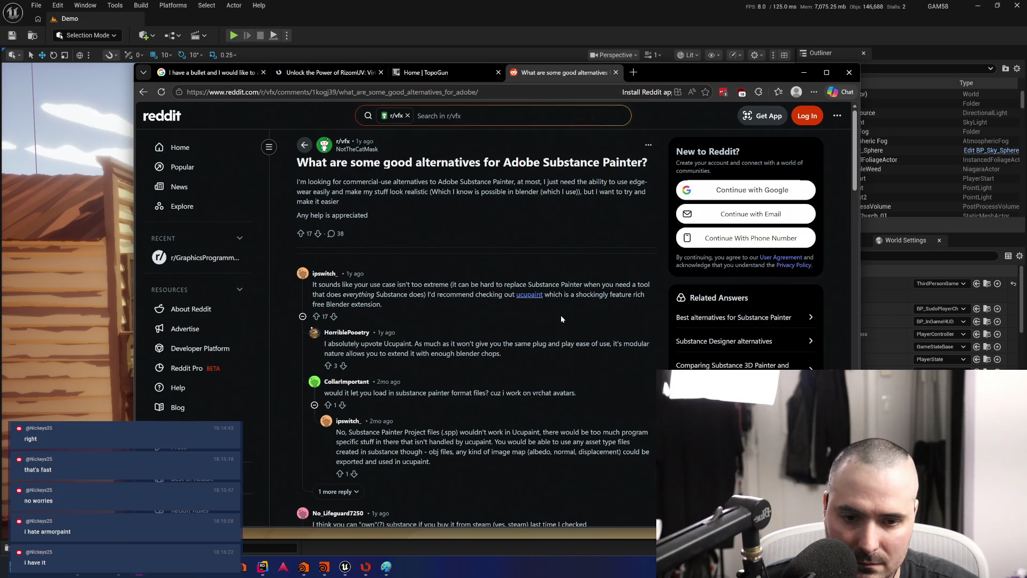
{"action": "scroll", "coordinate": [503, 319], "scroll_direction": "down", "scroll_amount": 1}
{"action": "scroll", "coordinate": [503, 320], "scroll_direction": "down", "scroll_amount": 2}
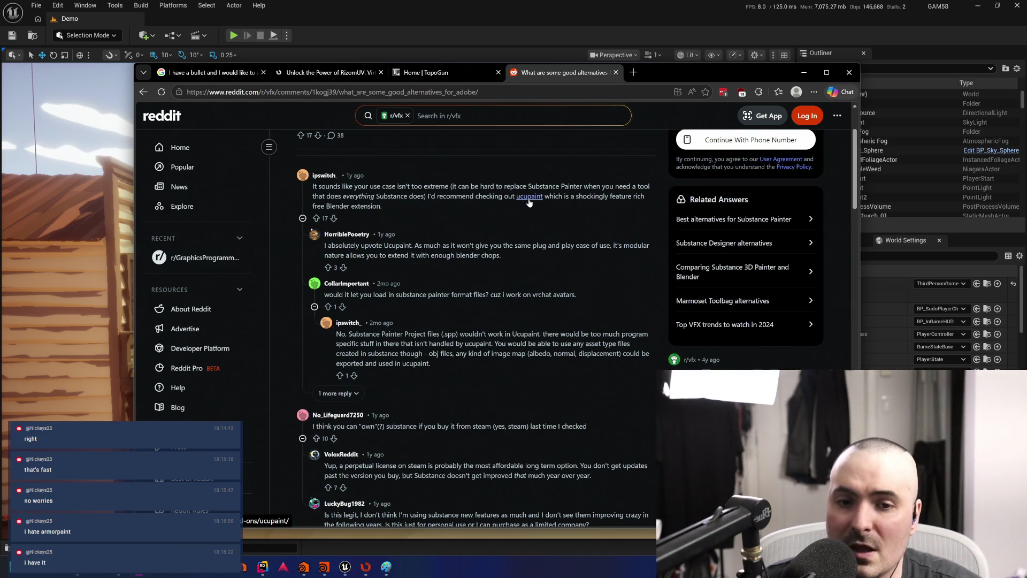
- Look over the Ucupaint add-on page, close it, and go back to the Google results
{"action": "left_click", "coordinate": [529, 196]}
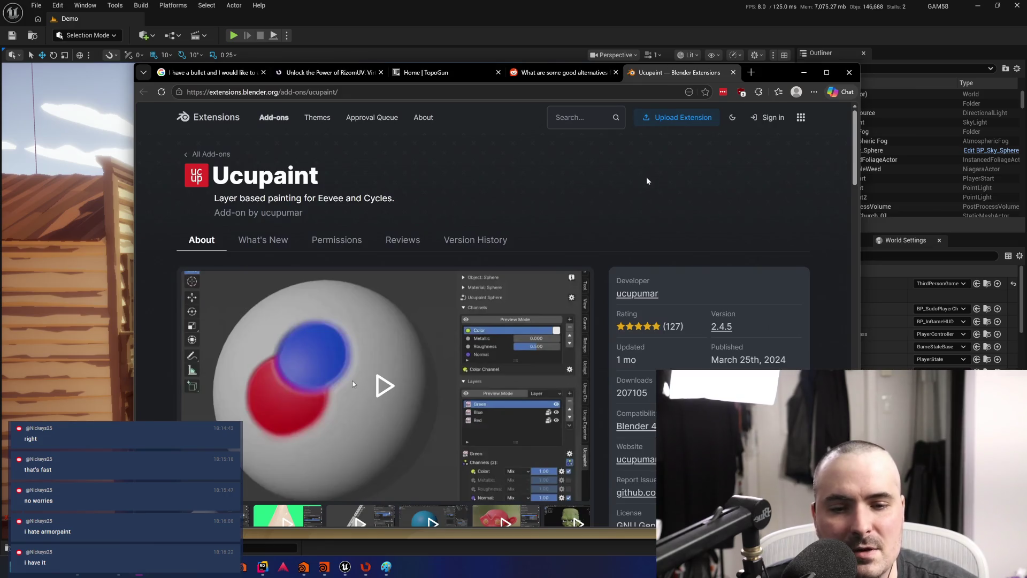
{"action": "scroll", "coordinate": [611, 182], "scroll_direction": "down", "scroll_amount": 5}
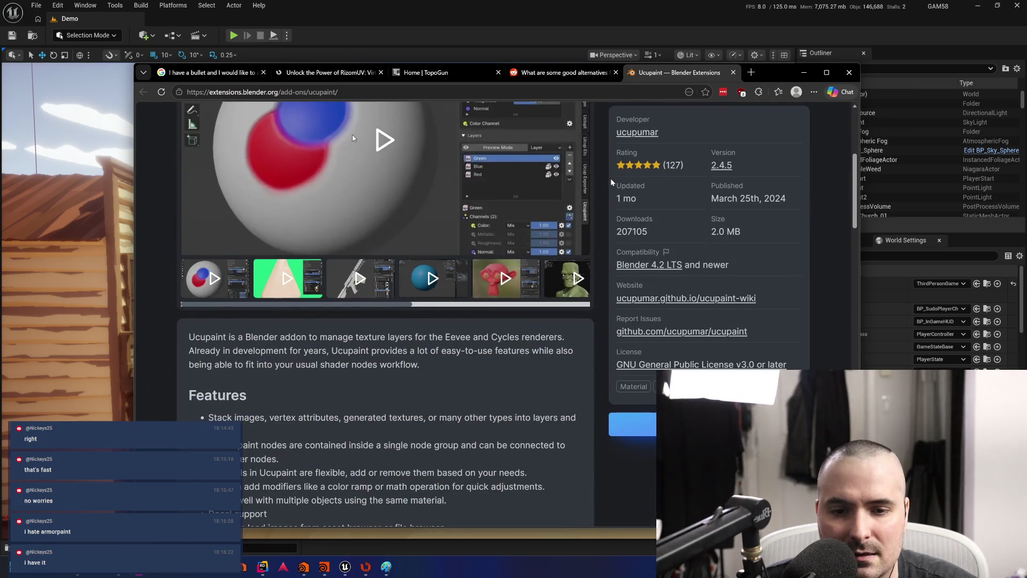
{"action": "scroll", "coordinate": [611, 179], "scroll_direction": "up", "scroll_amount": 6}
{"action": "scroll", "coordinate": [611, 178], "scroll_direction": "down", "scroll_amount": 1}
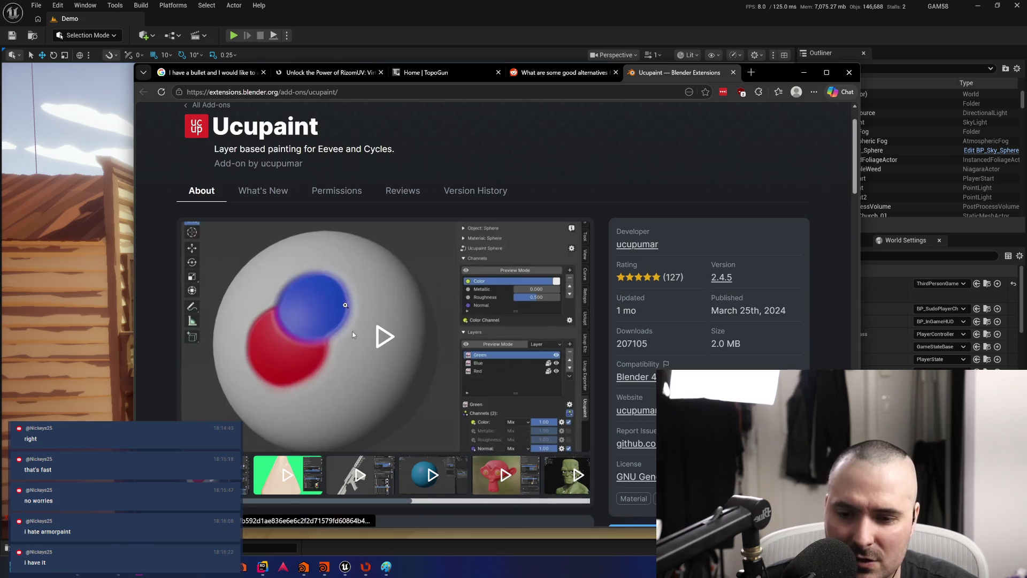
{"action": "middle_click", "coordinate": [693, 72]}
{"action": "left_click", "coordinate": [145, 92]}
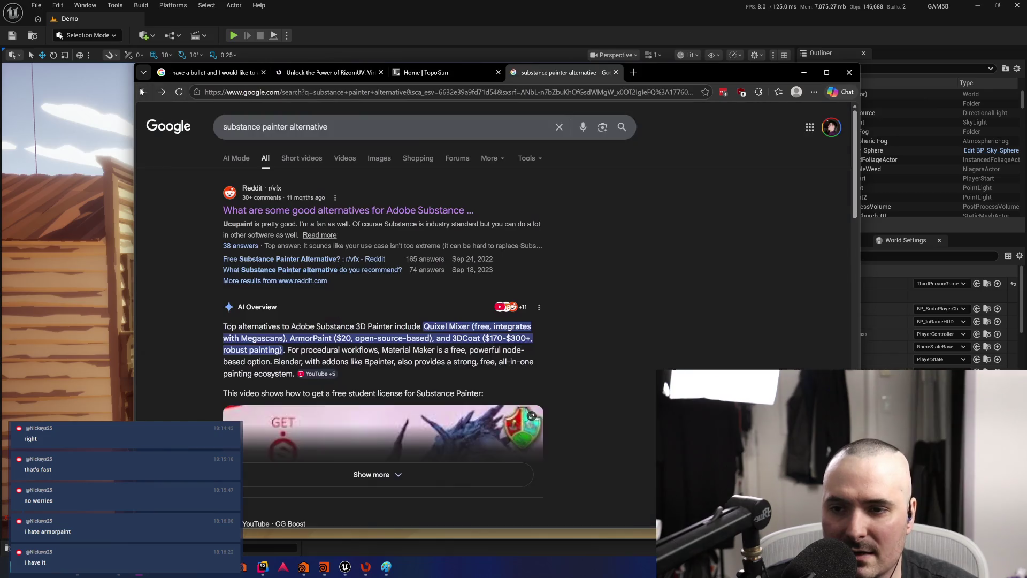
- Read the CG Cookie thread's replies suggesting Quixel Mixer, Armor paint and Material Maker
{"action": "scroll", "coordinate": [602, 301], "scroll_direction": "down", "scroll_amount": 5}
{"action": "scroll", "coordinate": [611, 301], "scroll_direction": "down", "scroll_amount": 8}
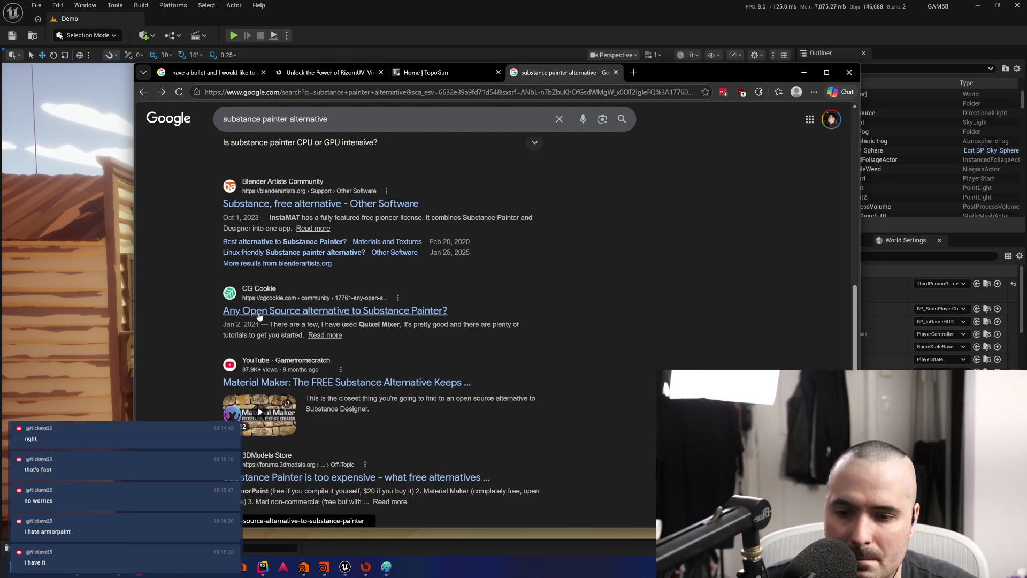
{"action": "middle_click", "coordinate": [394, 314]}
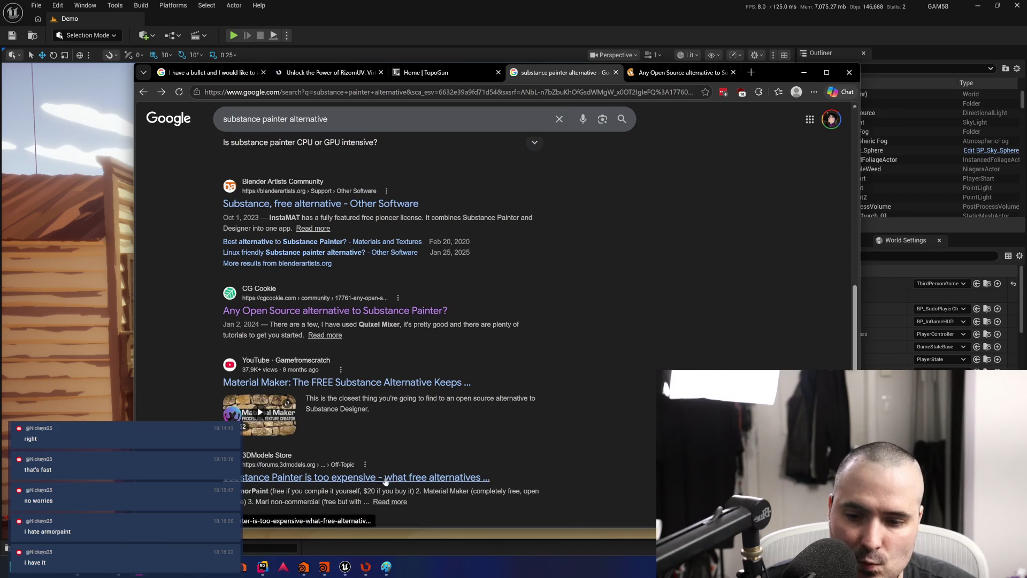
{"action": "left_click", "coordinate": [689, 75]}
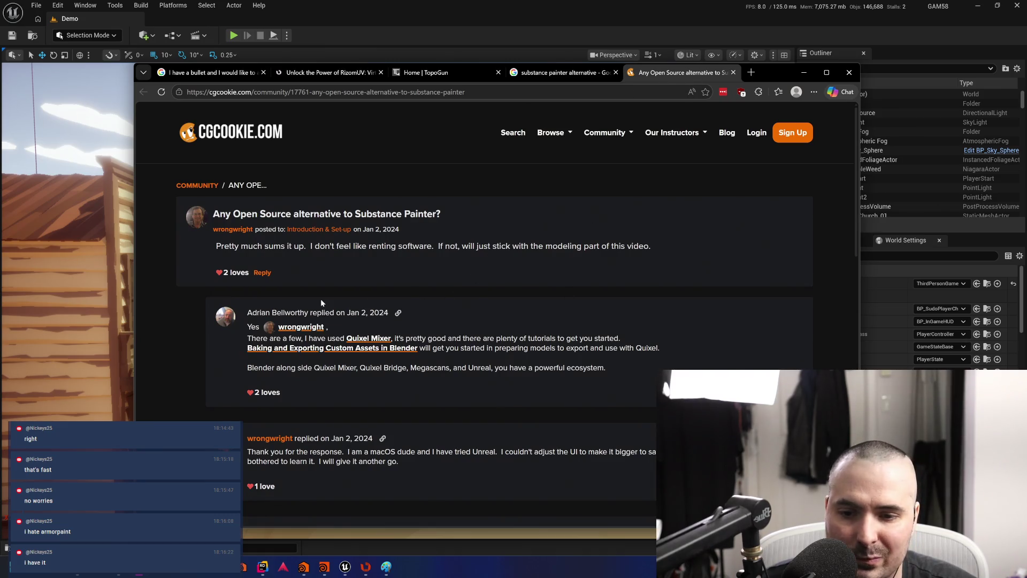
{"action": "scroll", "coordinate": [343, 274], "scroll_direction": "down", "scroll_amount": 1}
{"action": "scroll", "coordinate": [454, 277], "scroll_direction": "up", "scroll_amount": 1}
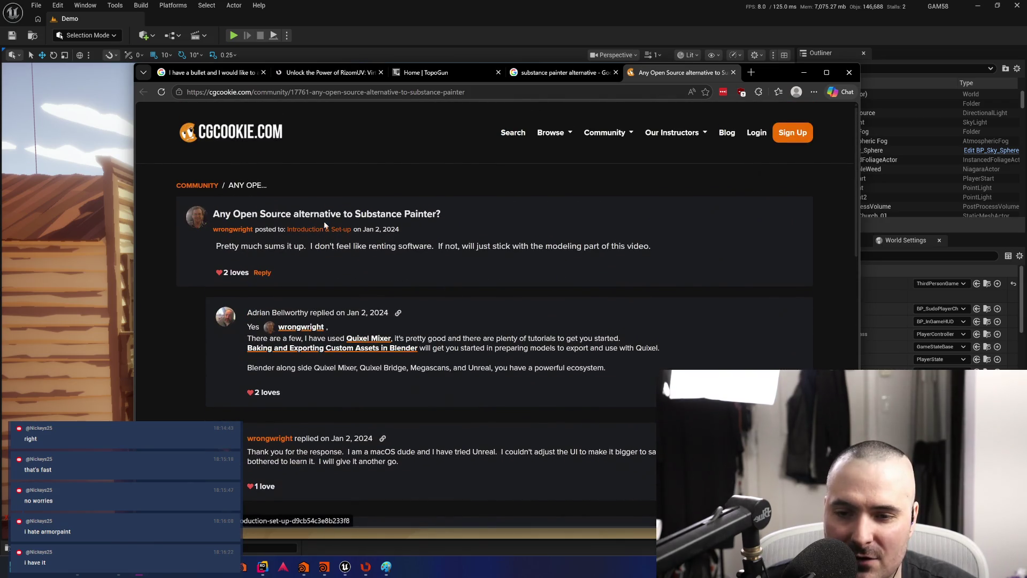
{"action": "scroll", "coordinate": [523, 276], "scroll_direction": "down", "scroll_amount": 1}
{"action": "scroll", "coordinate": [522, 274], "scroll_direction": "down", "scroll_amount": 3}
{"action": "scroll", "coordinate": [522, 275], "scroll_direction": "down", "scroll_amount": 2}
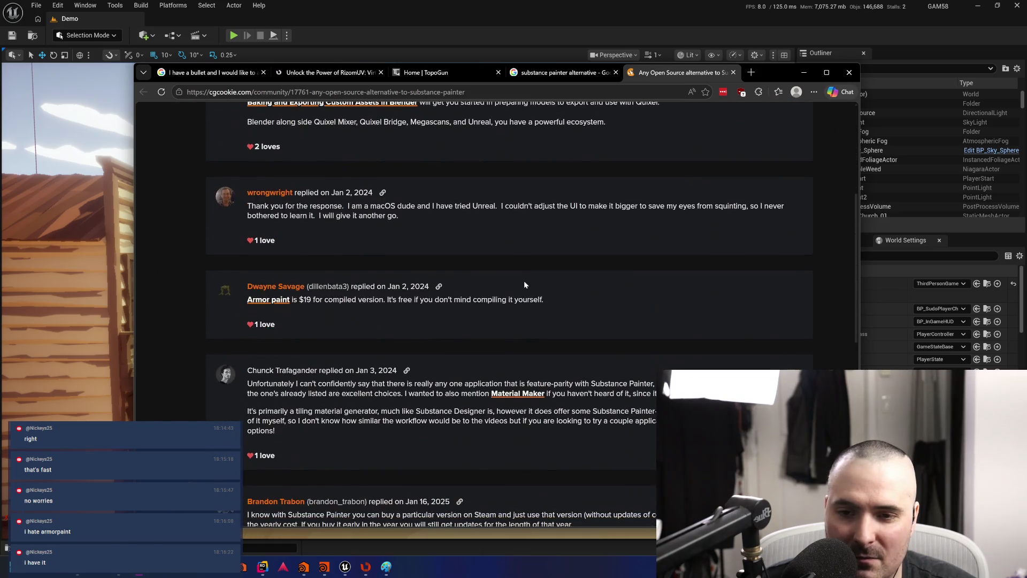
{"action": "scroll", "coordinate": [524, 281], "scroll_direction": "down", "scroll_amount": 3}
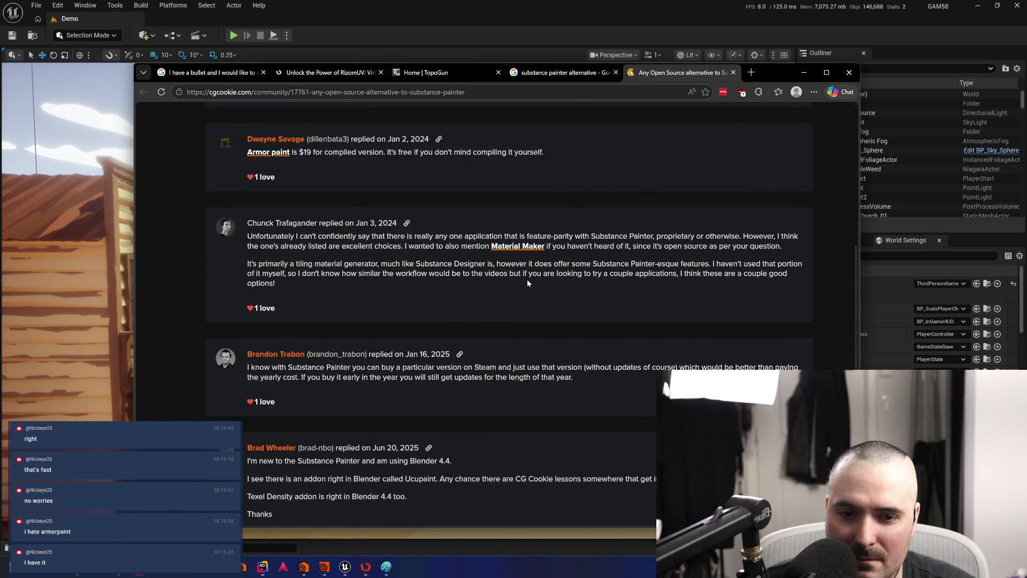
- Open materialmaker.org and scroll to its Getting Started video and 'Material Maker on the web' links
{"action": "left_click", "coordinate": [524, 247]}
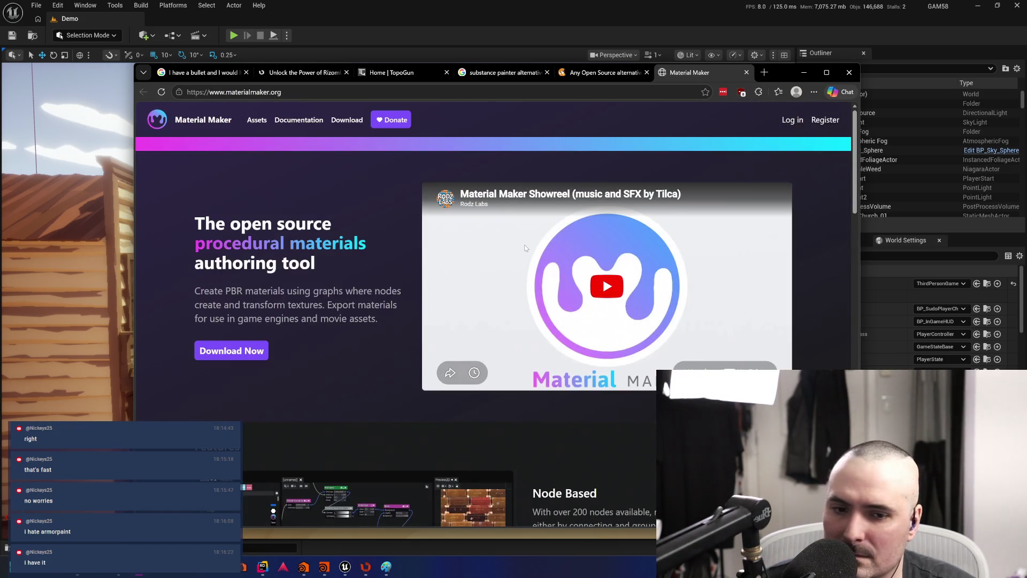
{"action": "scroll", "coordinate": [398, 259], "scroll_direction": "down", "scroll_amount": 3}
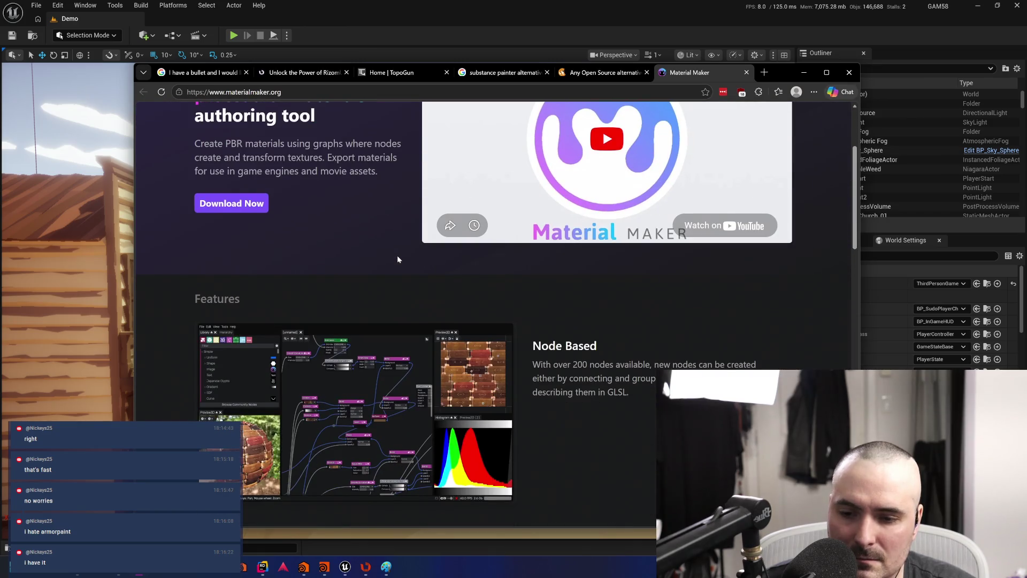
{"action": "scroll", "coordinate": [397, 259], "scroll_direction": "down", "scroll_amount": 7}
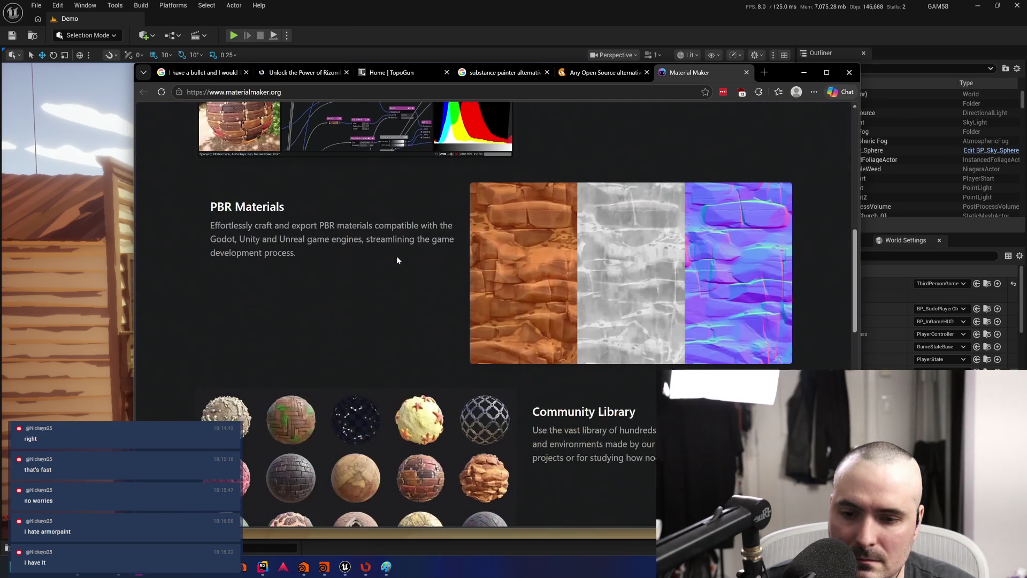
{"action": "scroll", "coordinate": [398, 260], "scroll_direction": "down", "scroll_amount": 5}
{"action": "scroll", "coordinate": [397, 260], "scroll_direction": "down", "scroll_amount": 6}
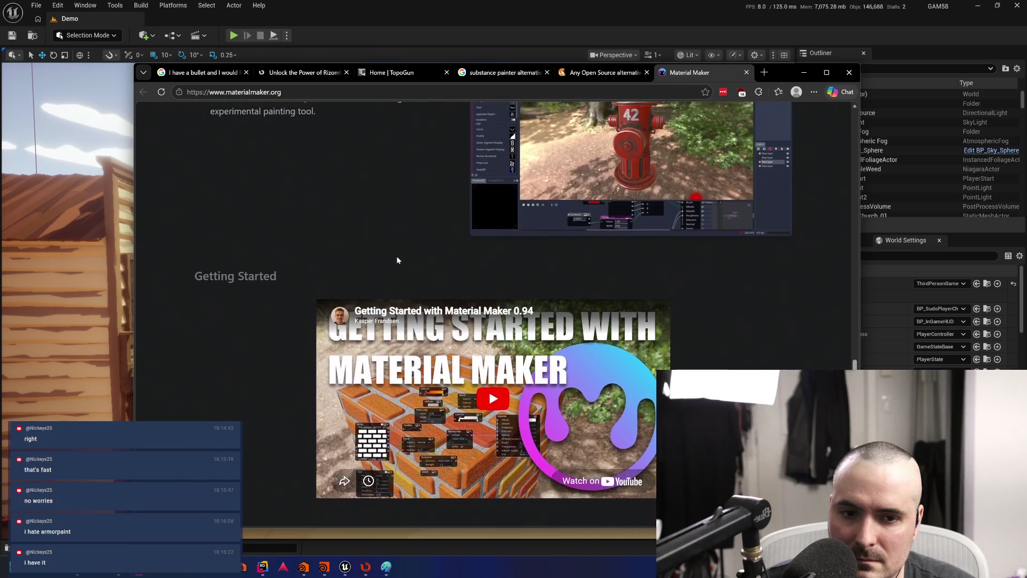
{"action": "scroll", "coordinate": [396, 260], "scroll_direction": "up", "scroll_amount": 2}
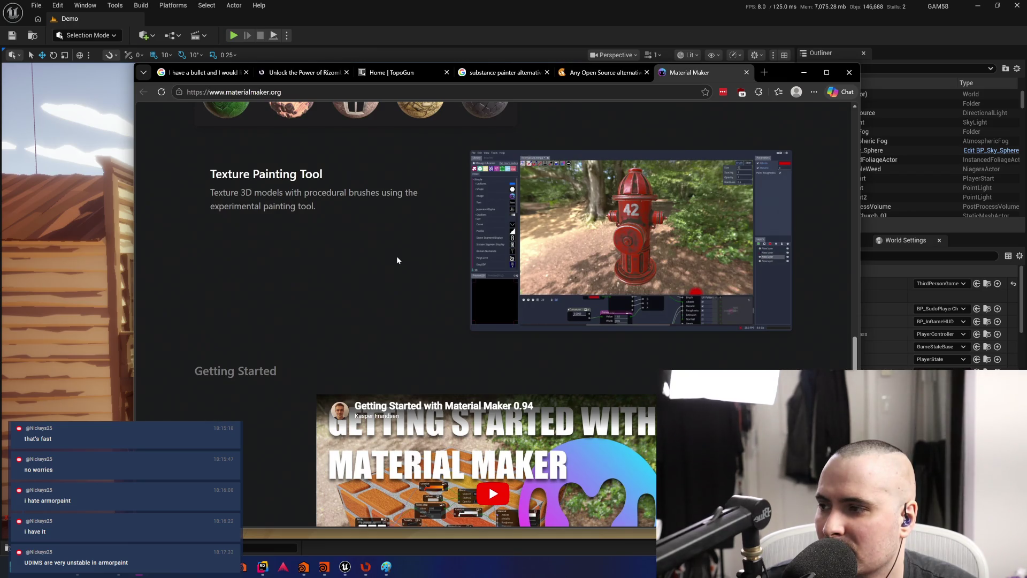
{"action": "scroll", "coordinate": [397, 260], "scroll_direction": "down", "scroll_amount": 6}
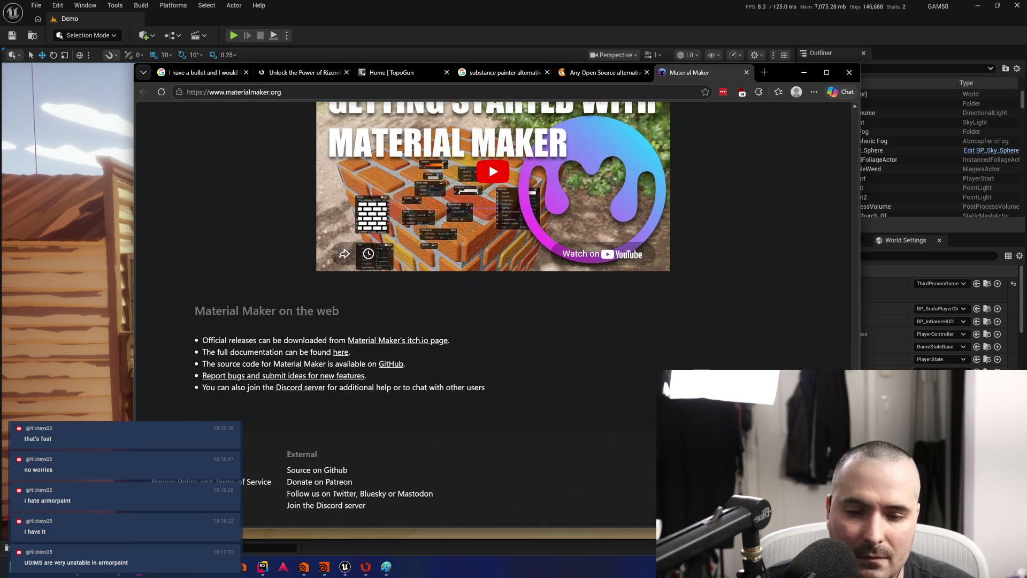
{"action": "scroll", "coordinate": [397, 261], "scroll_direction": "up", "scroll_amount": 10}
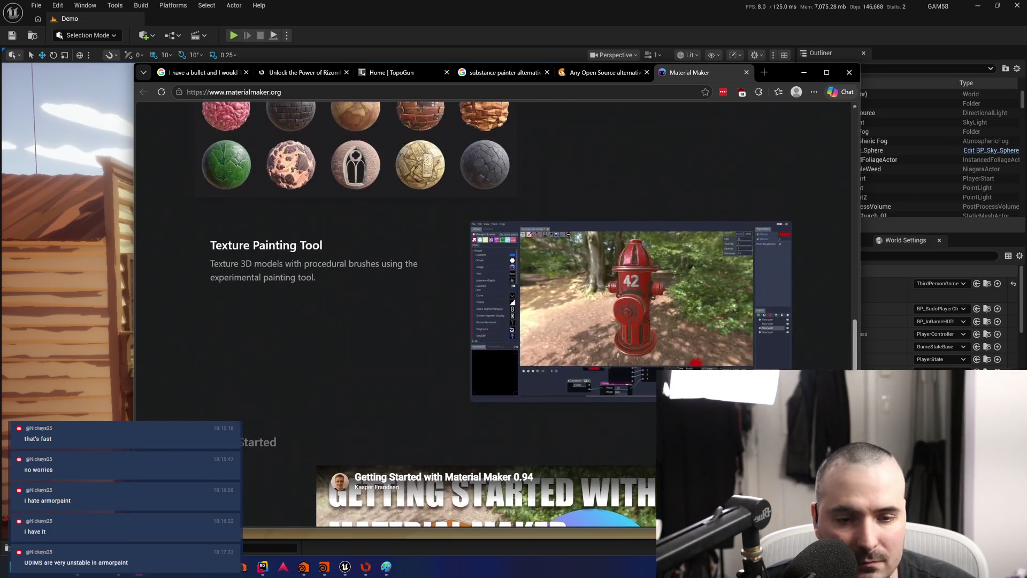
{"action": "scroll", "coordinate": [710, 344], "scroll_direction": "up", "scroll_amount": 10}
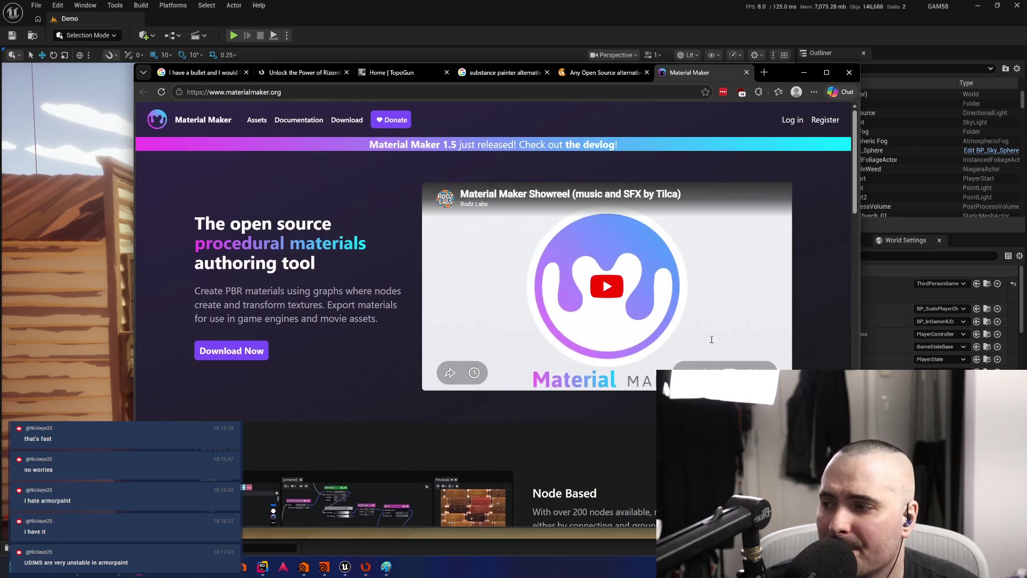
{"action": "scroll", "coordinate": [710, 344], "scroll_direction": "down", "scroll_amount": 5}
{"action": "scroll", "coordinate": [707, 344], "scroll_direction": "up", "scroll_amount": 5}
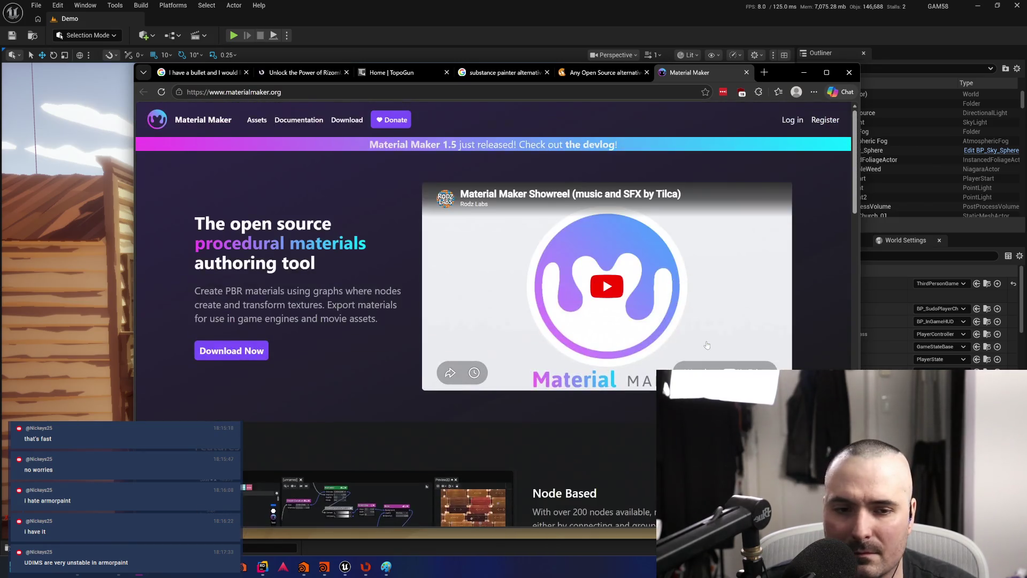
{"action": "scroll", "coordinate": [707, 345], "scroll_direction": "down", "scroll_amount": 10}
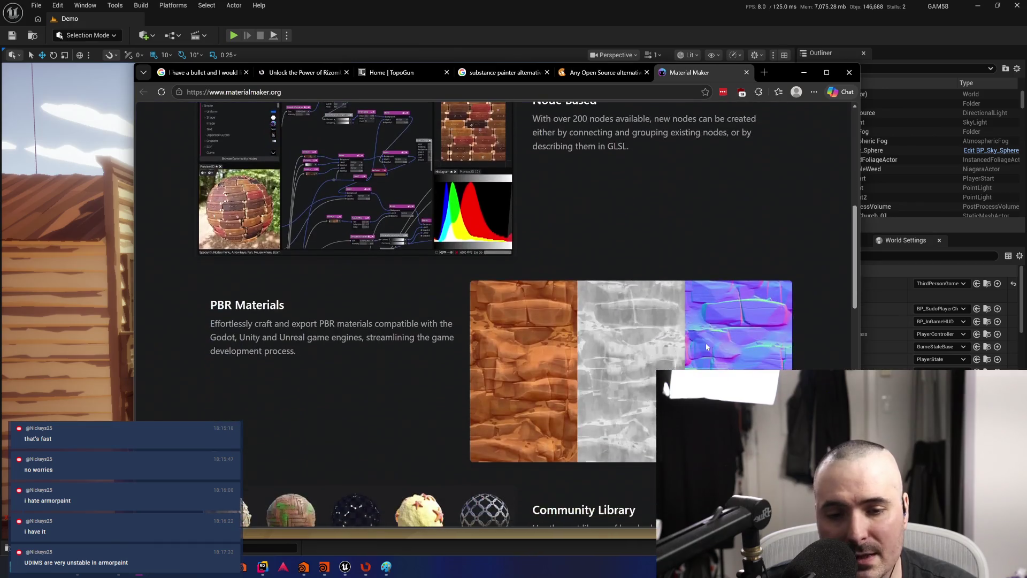
{"action": "scroll", "coordinate": [706, 344], "scroll_direction": "down", "scroll_amount": 10}
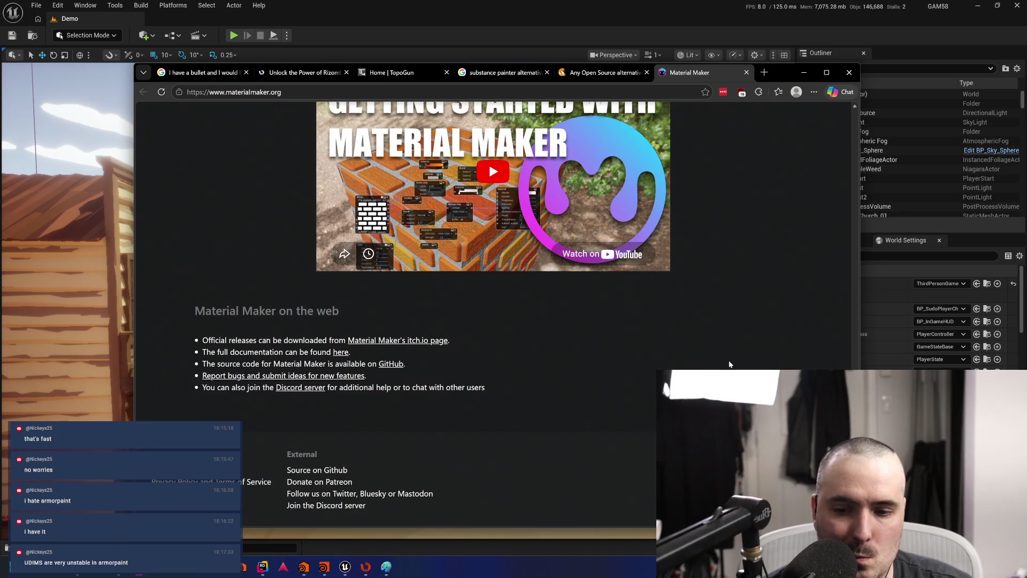
{"action": "scroll", "coordinate": [740, 361], "scroll_direction": "up", "scroll_amount": 3}
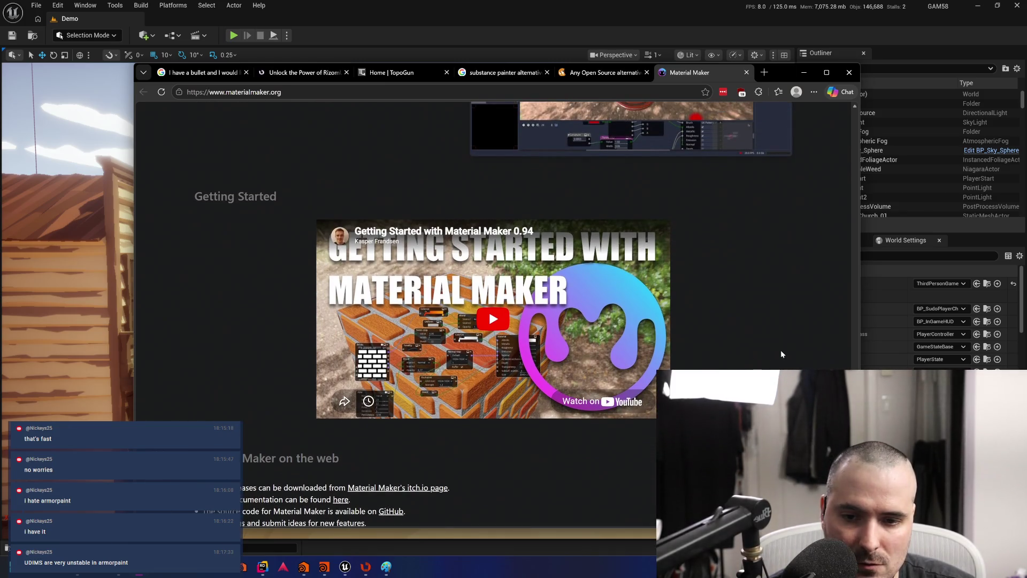
{"action": "scroll", "coordinate": [795, 346], "scroll_direction": "up", "scroll_amount": 7}
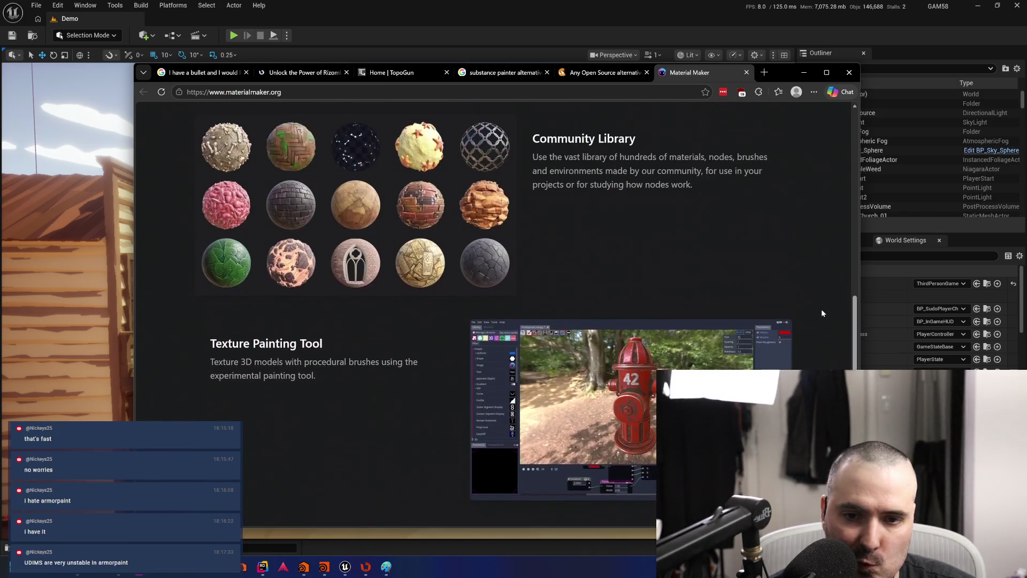
{"action": "scroll", "coordinate": [823, 313], "scroll_direction": "up", "scroll_amount": 13}
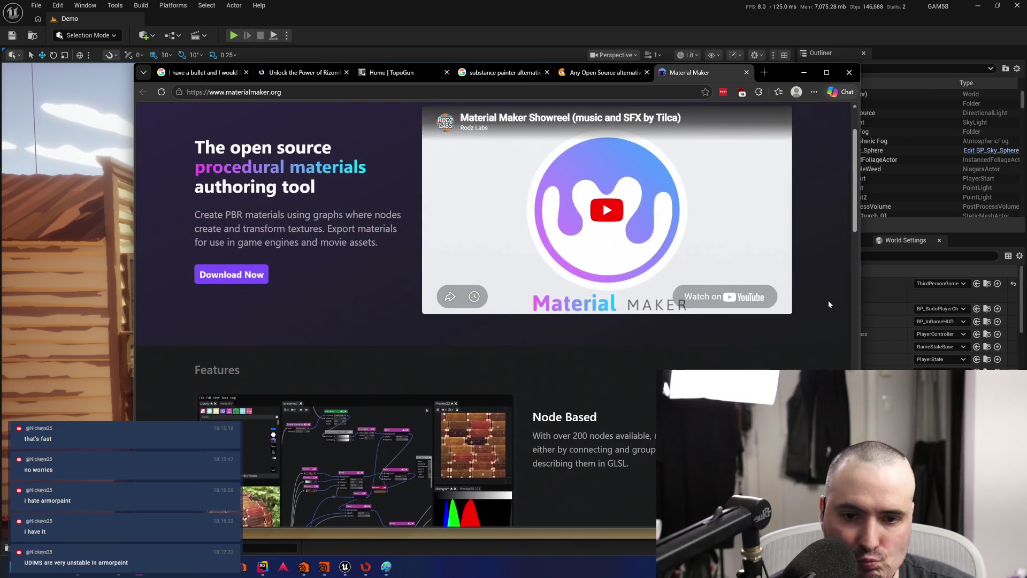
{"action": "scroll", "coordinate": [828, 304], "scroll_direction": "up", "scroll_amount": 2}
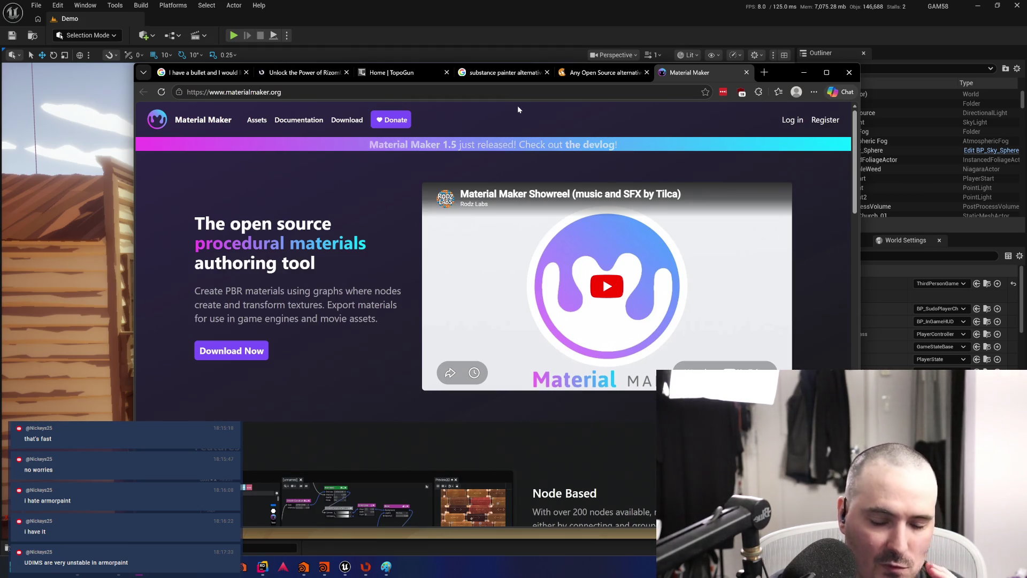
{"action": "scroll", "coordinate": [820, 212], "scroll_direction": "down", "scroll_amount": 7}
{"action": "scroll", "coordinate": [820, 213], "scroll_direction": "down", "scroll_amount": 15}
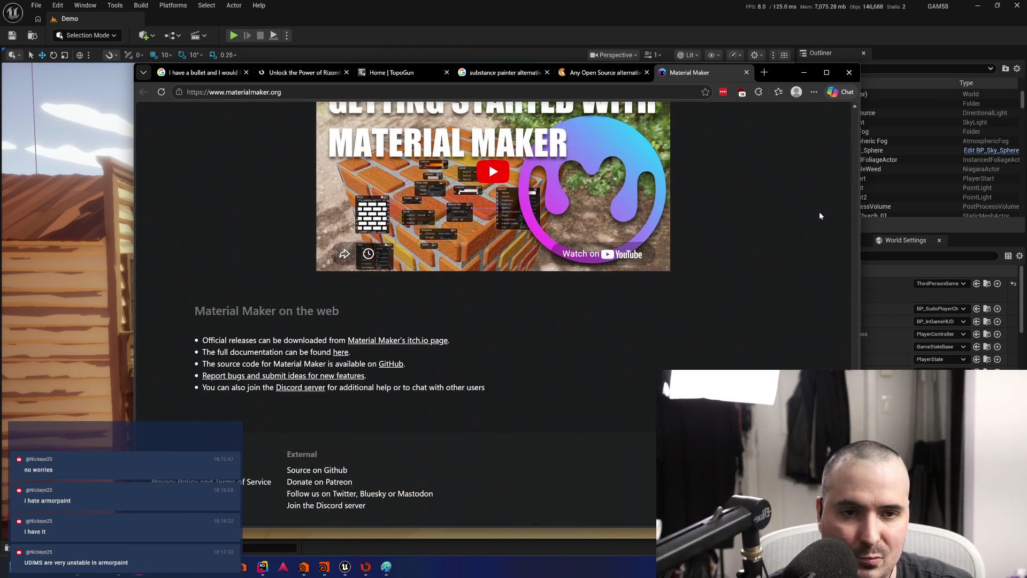
- Bring up TopoGun's licence pricing: $149.99 Standalone and $349.99 Floating
{"action": "left_click", "coordinate": [418, 74]}
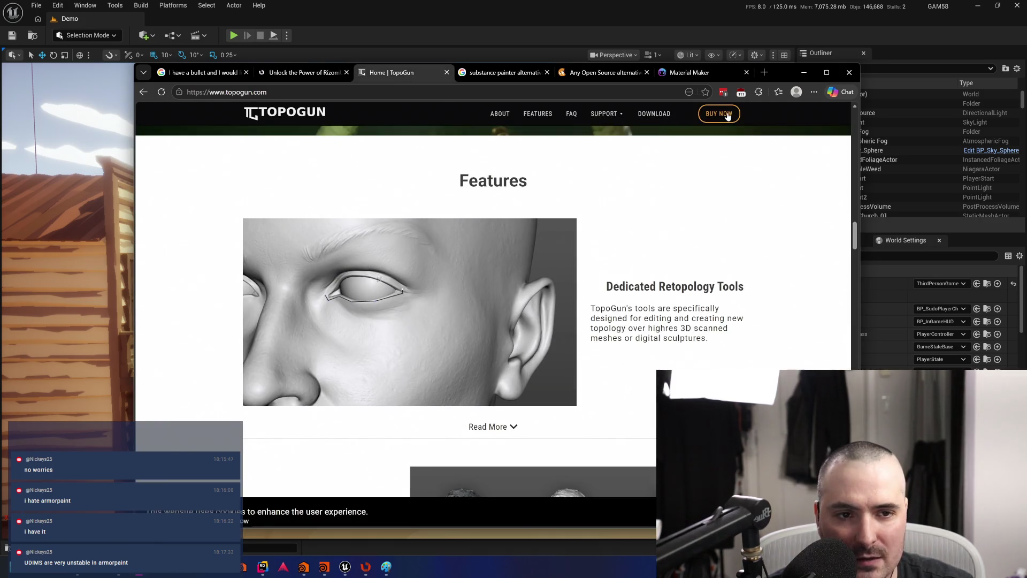
{"action": "left_click", "coordinate": [717, 113]}
{"action": "scroll", "coordinate": [732, 233], "scroll_direction": "down", "scroll_amount": 2}
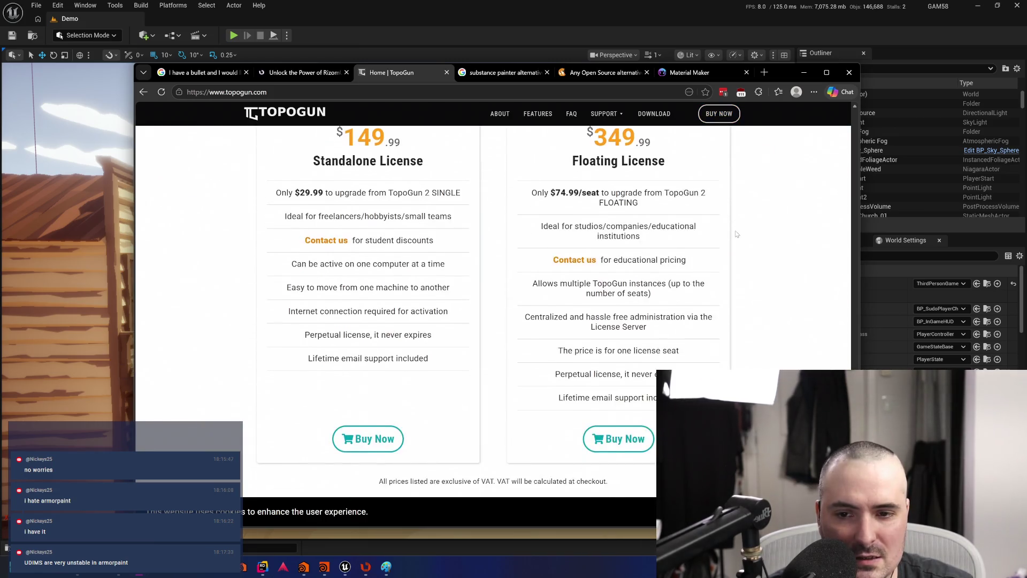
{"action": "scroll", "coordinate": [736, 233], "scroll_direction": "up", "scroll_amount": 1}
{"action": "scroll", "coordinate": [737, 234], "scroll_direction": "down", "scroll_amount": 1}
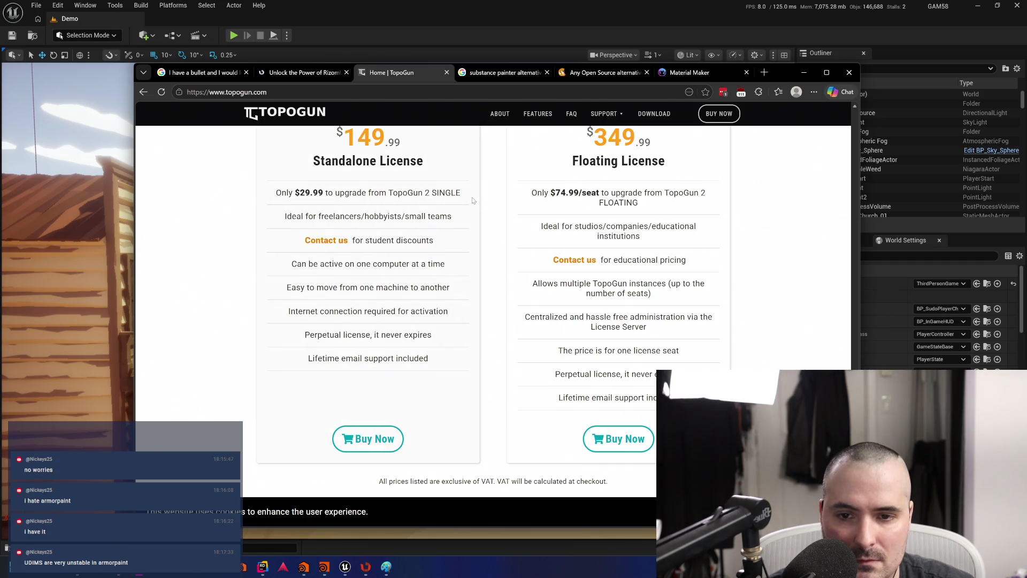
{"action": "scroll", "coordinate": [473, 200], "scroll_direction": "up", "scroll_amount": 4}
{"action": "scroll", "coordinate": [472, 200], "scroll_direction": "down", "scroll_amount": 4}
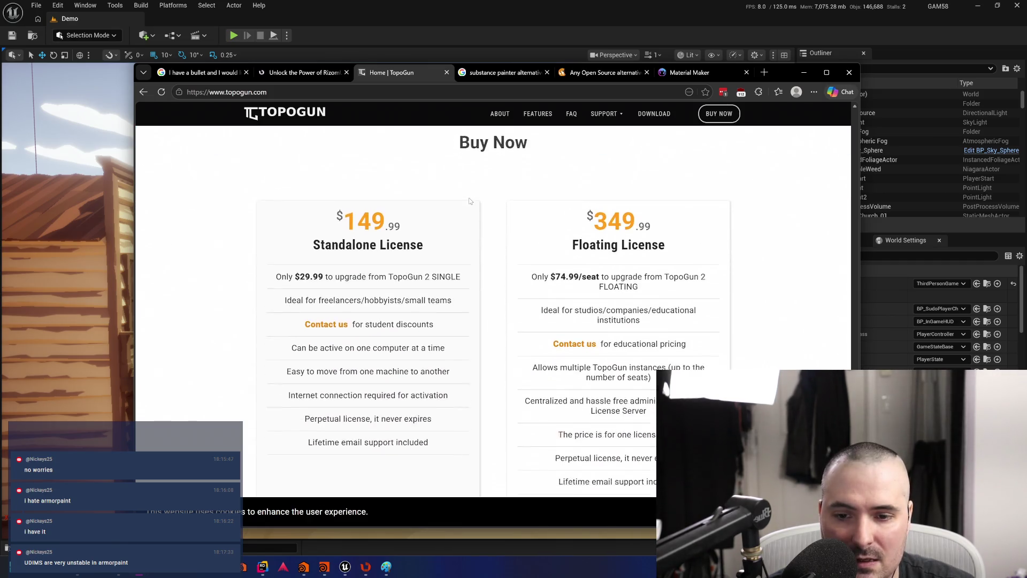
{"action": "scroll", "coordinate": [471, 201], "scroll_direction": "up", "scroll_amount": 1}
- Highlight the Standalone licence details, then close the TopoGun tab
{"action": "mouse_move", "coordinate": [338, 195]}
{"action": "left_mouse_down"}
{"action": "mouse_move", "coordinate": [434, 245]}
{"action": "mouse_move", "coordinate": [412, 293]}
{"action": "mouse_move", "coordinate": [424, 292]}
{"action": "mouse_move", "coordinate": [444, 359]}
{"action": "left_mouse_up"}
{"action": "scroll", "coordinate": [423, 291], "scroll_direction": "down", "scroll_amount": 1}
{"action": "scroll", "coordinate": [459, 351], "scroll_direction": "up", "scroll_amount": 1}
{"action": "left_click", "coordinate": [510, 262]}
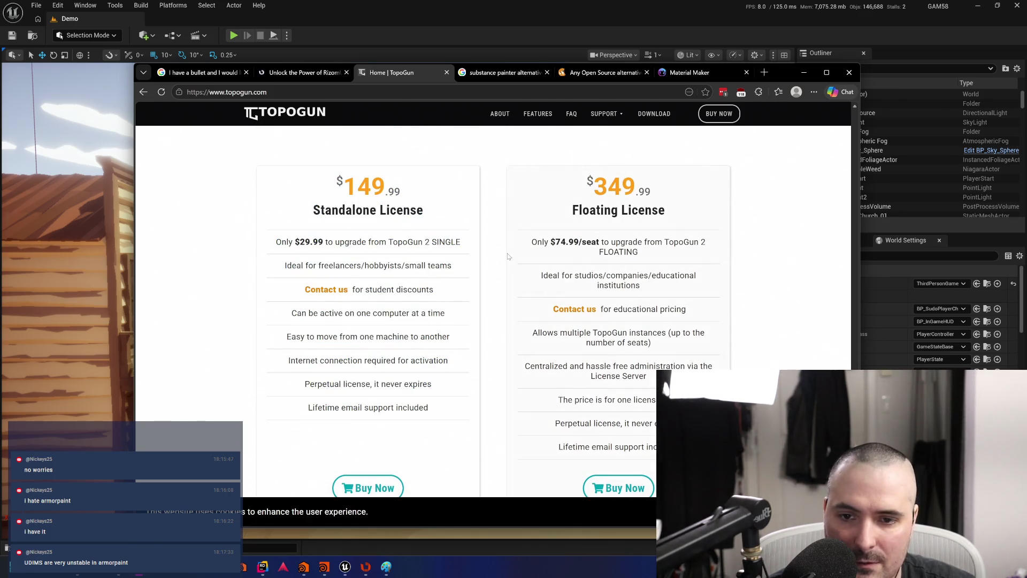
{"action": "left_click", "coordinate": [396, 94]}
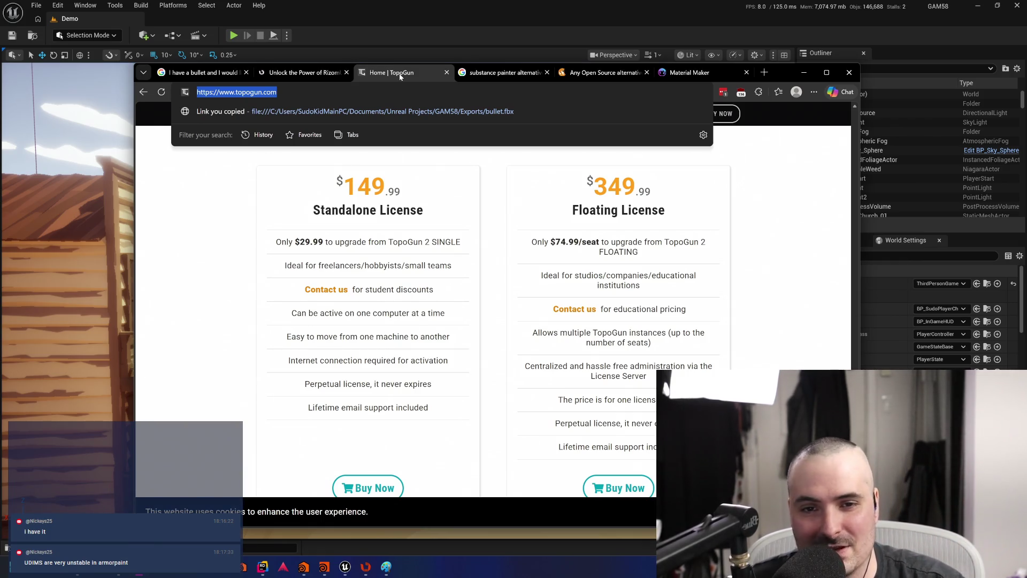
{"action": "left_click", "coordinate": [447, 72]}
- Close the TopoGun tab and end up with one empty new tab via Ctrl+T
{"action": "left_click", "coordinate": [603, 74]}
{"action": "left_click", "coordinate": [665, 72]}
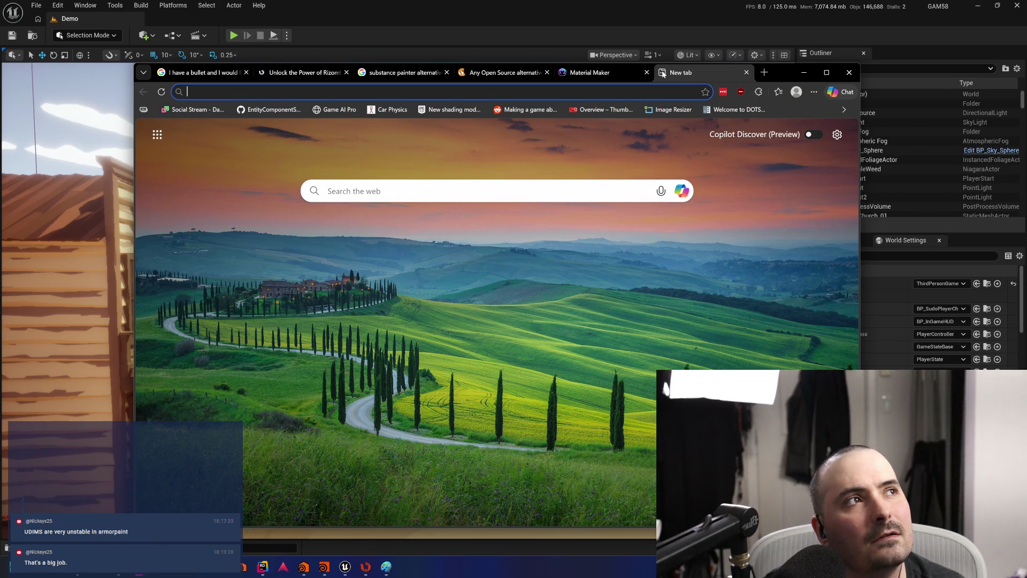
{"action": "middle_click", "coordinate": [663, 74]}
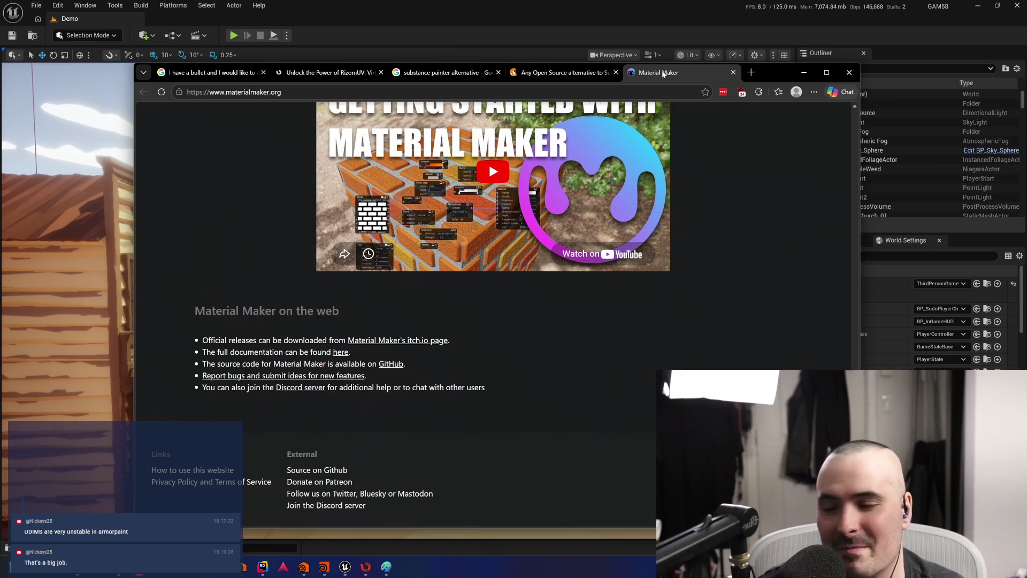
{"action": "key", "text": "ctrl+t"}
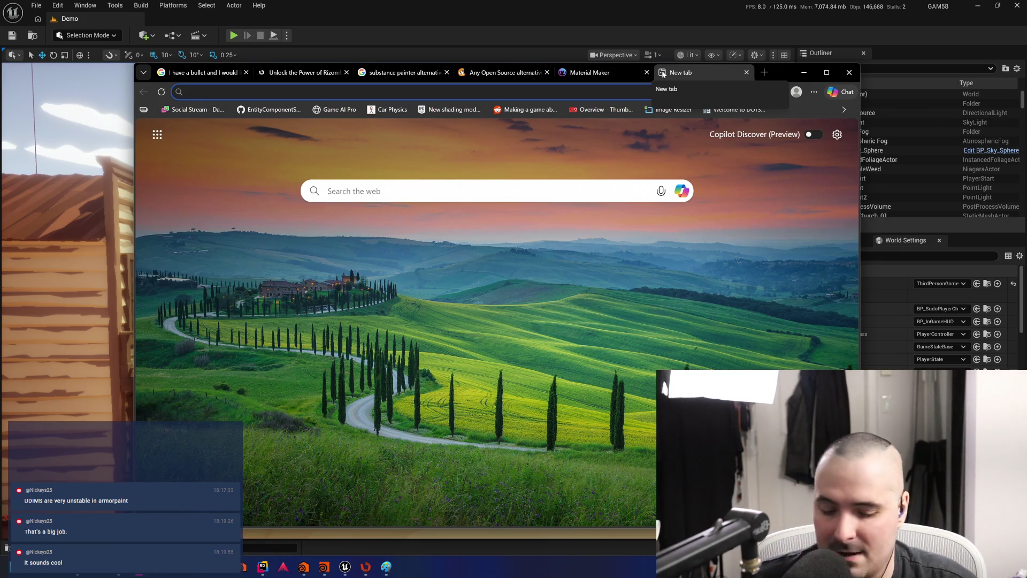
- Search Google for 'thescore bet' and browse the theScore Bet website
{"action": "type", "text": "thescore es"}
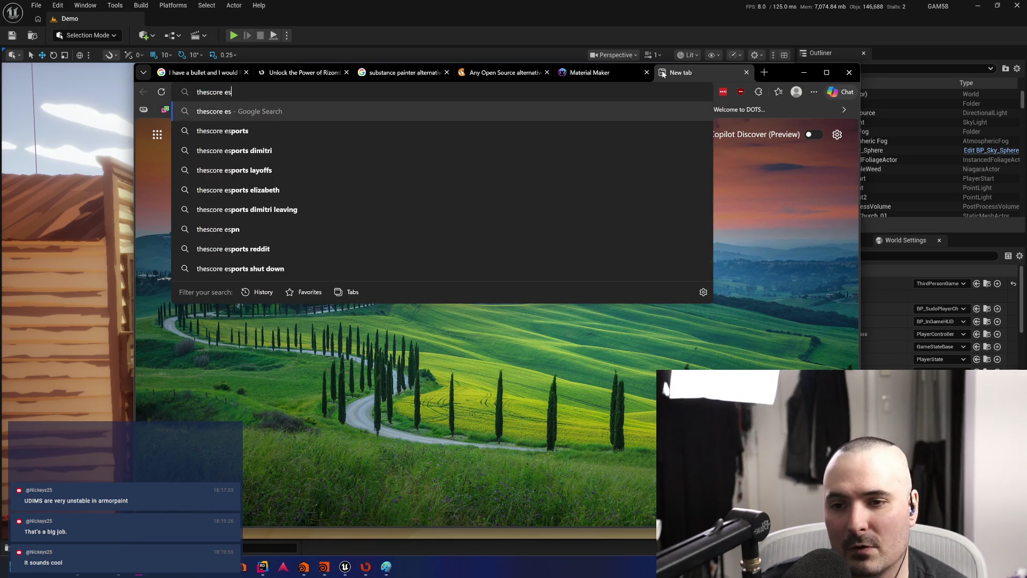
{"action": "key", "text": "BackSpace"}
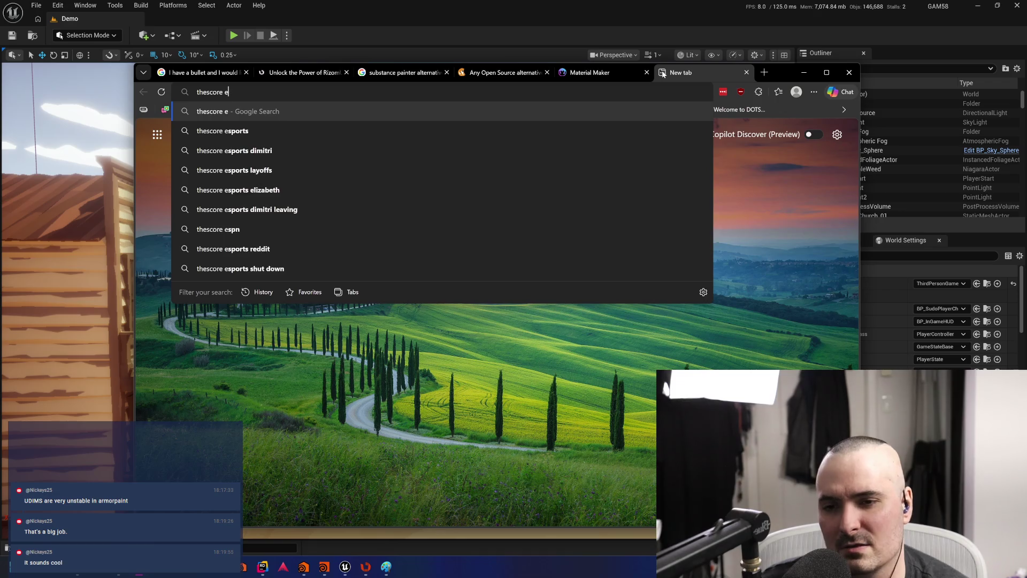
{"action": "key", "text": "BackSpace"}
{"action": "type", "text": "bet"}
{"action": "key", "text": "Return"}
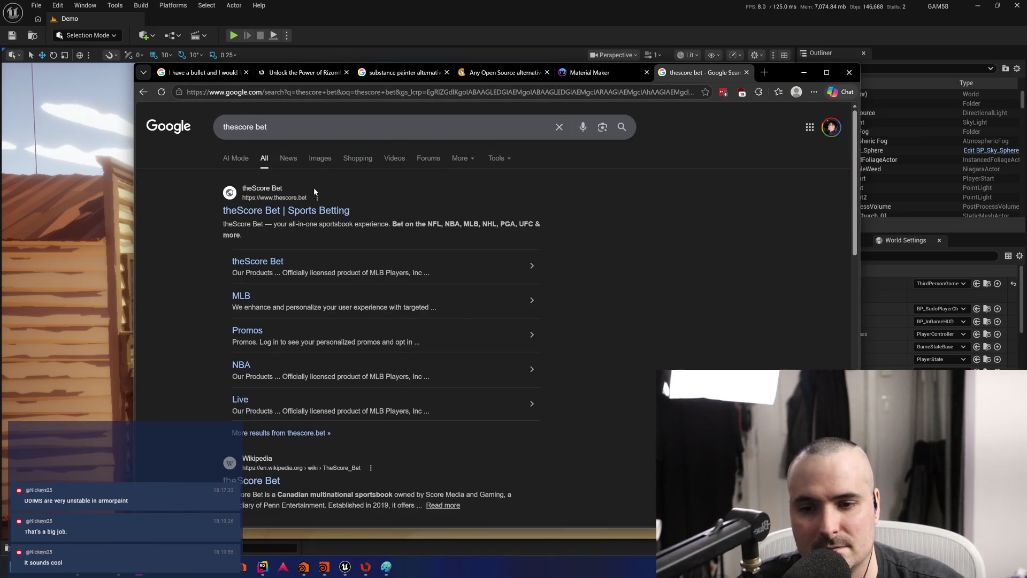
{"action": "left_click", "coordinate": [313, 214]}
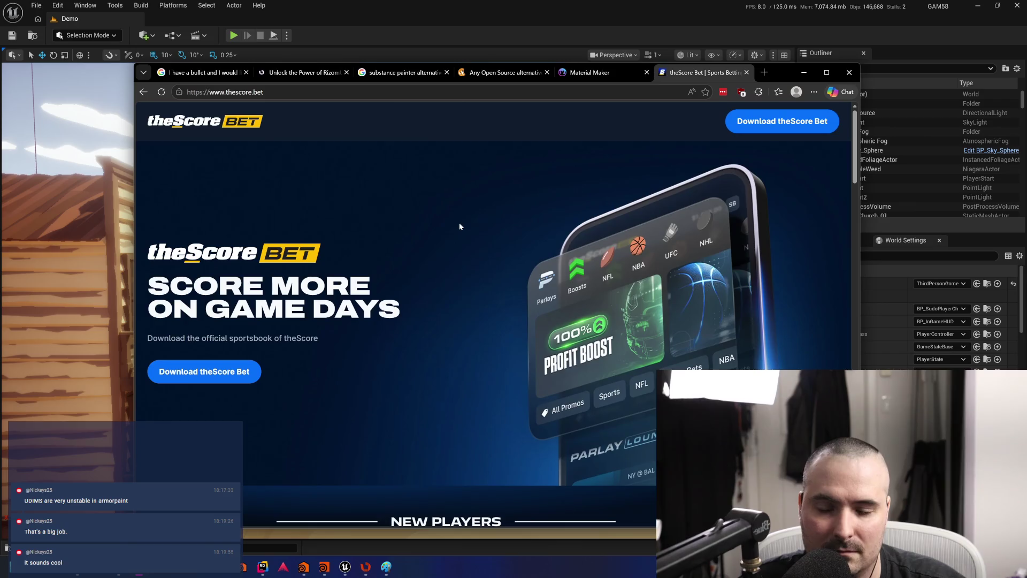
{"action": "scroll", "coordinate": [459, 227], "scroll_direction": "down", "scroll_amount": 10}
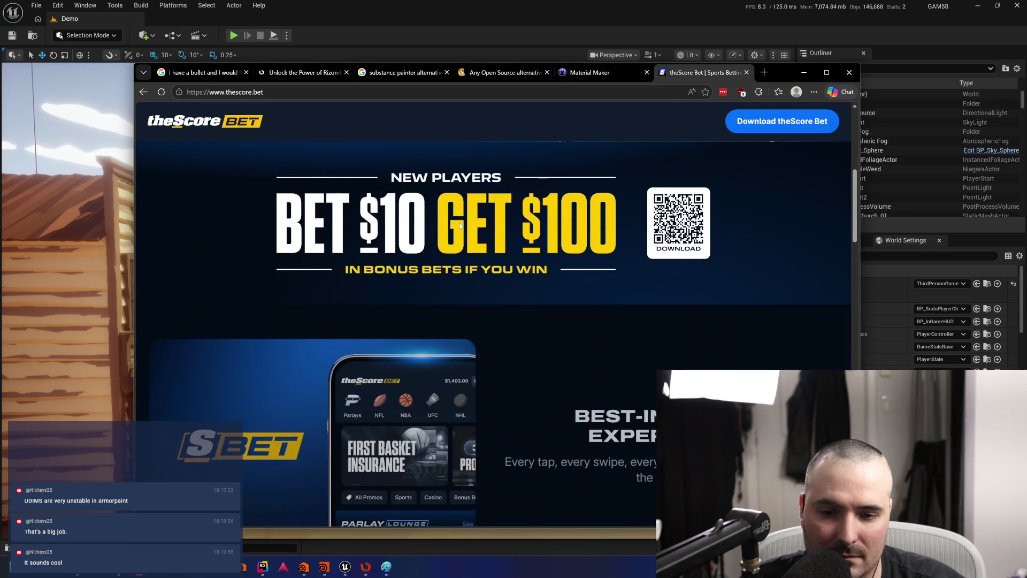
{"action": "scroll", "coordinate": [513, 226], "scroll_direction": "down", "scroll_amount": 12}
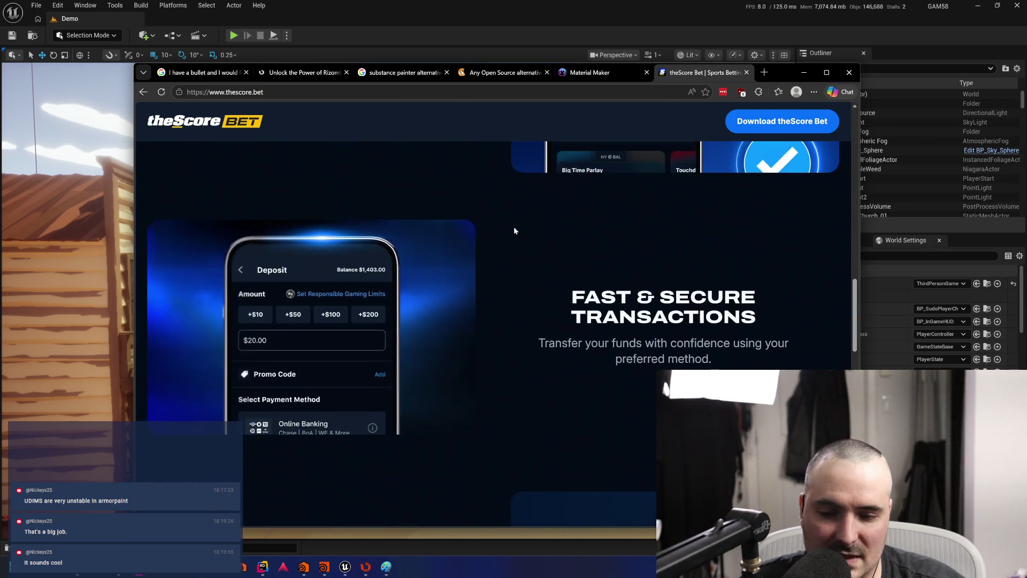
{"action": "scroll", "coordinate": [515, 230], "scroll_direction": "down", "scroll_amount": 5}
{"action": "scroll", "coordinate": [514, 234], "scroll_direction": "up", "scroll_amount": 6}
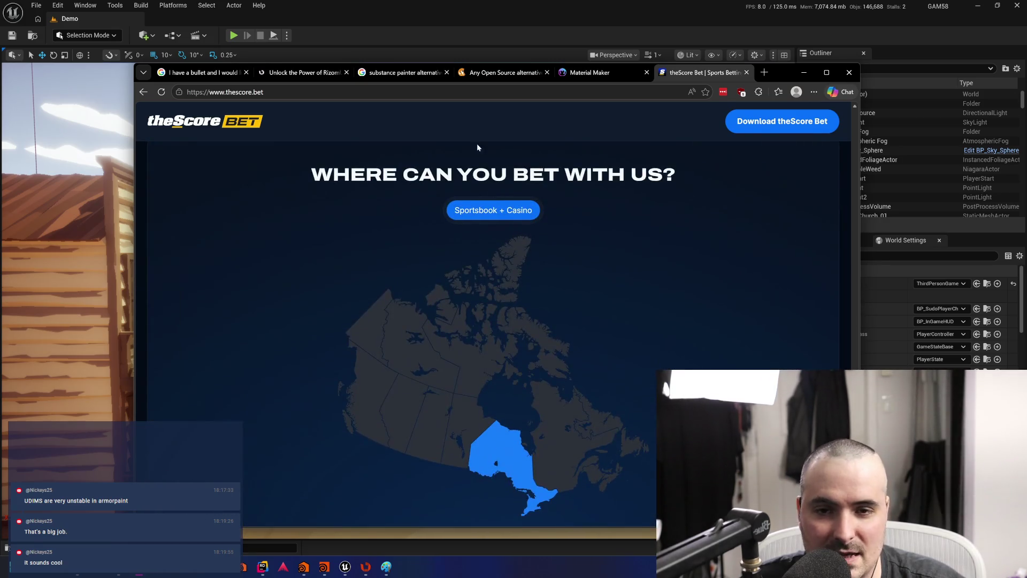
- Start a Google search for 'hootsuite'
{"action": "left_click", "coordinate": [436, 96]}
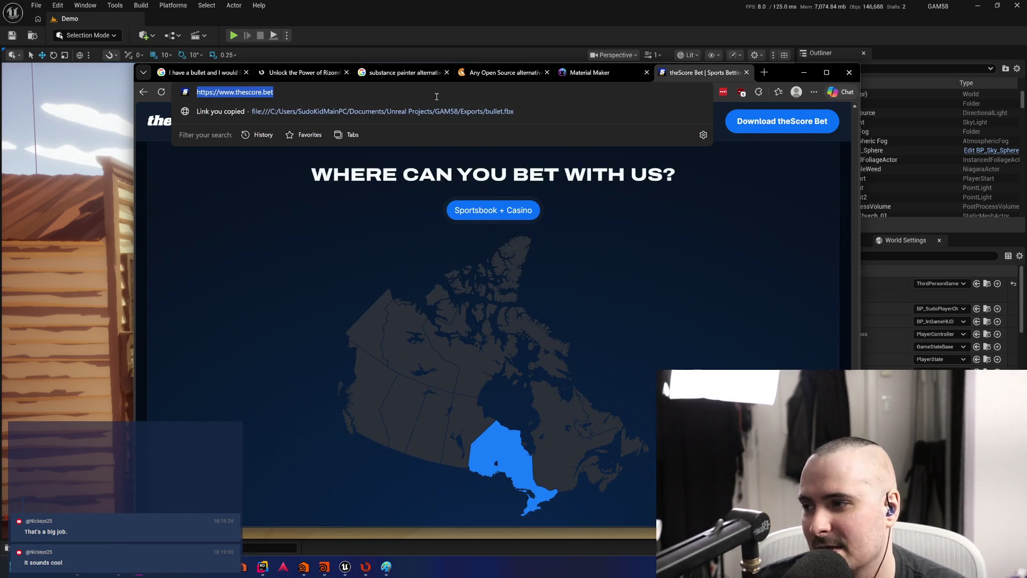
{"action": "type", "text": "hootsuite"}
{"action": "key", "text": "Return"}
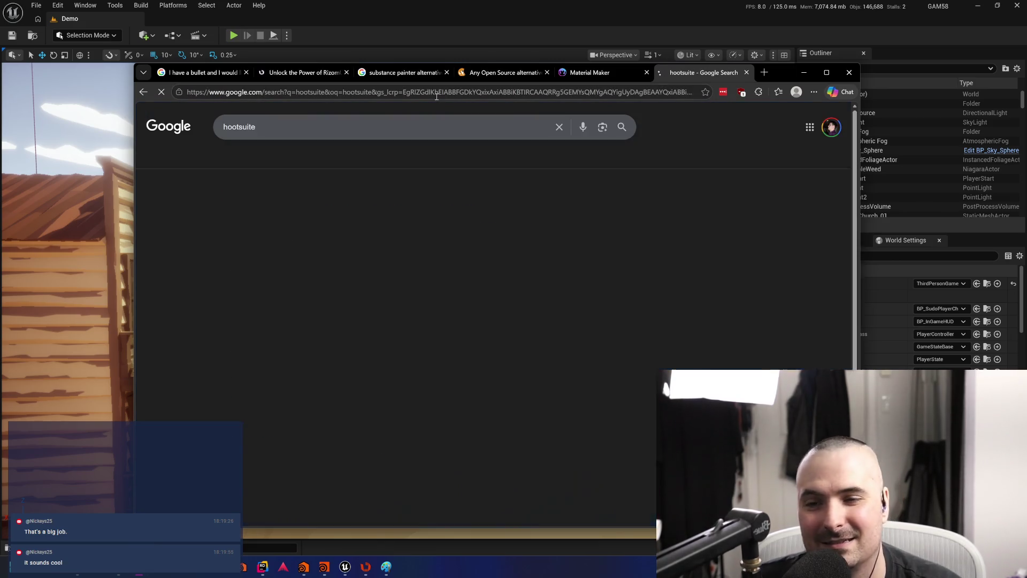
- Open hootsuite.com from the results and scroll to its engagement and reach features
{"action": "left_click", "coordinate": [479, 210]}
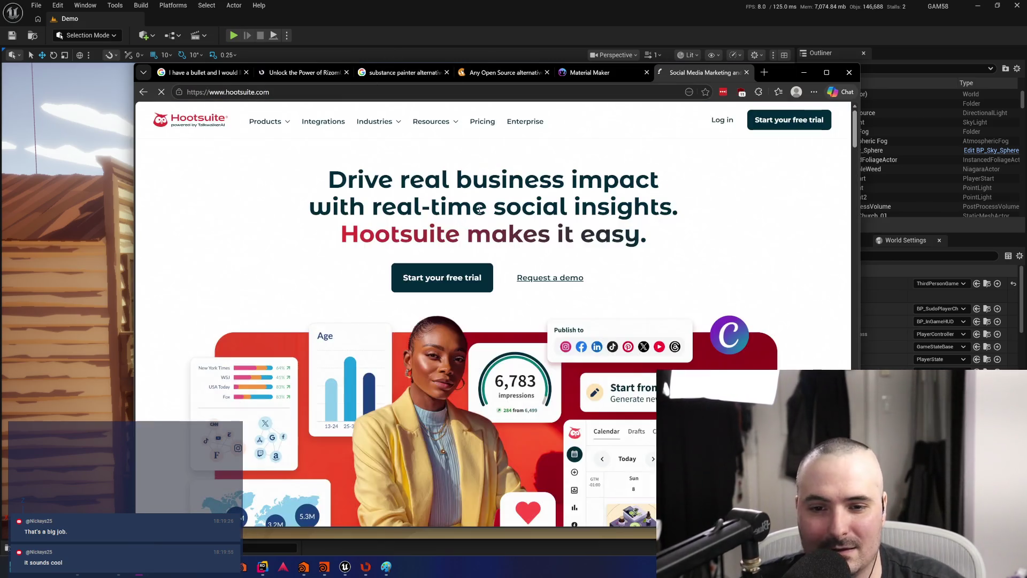
{"action": "scroll", "coordinate": [565, 219], "scroll_direction": "down", "scroll_amount": 10}
{"action": "scroll", "coordinate": [565, 220], "scroll_direction": "down", "scroll_amount": 15}
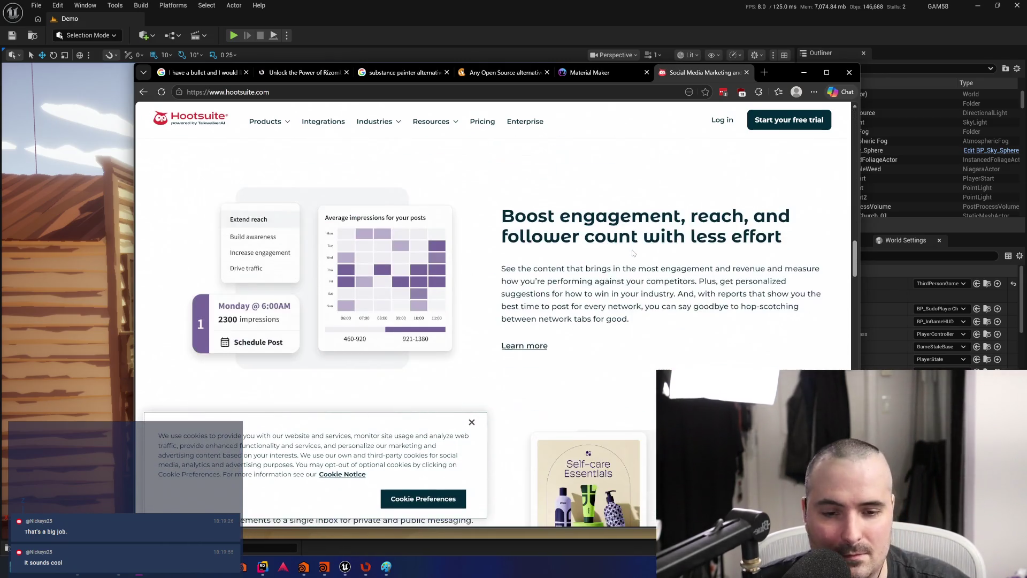
{"action": "left_click", "coordinate": [448, 92]}
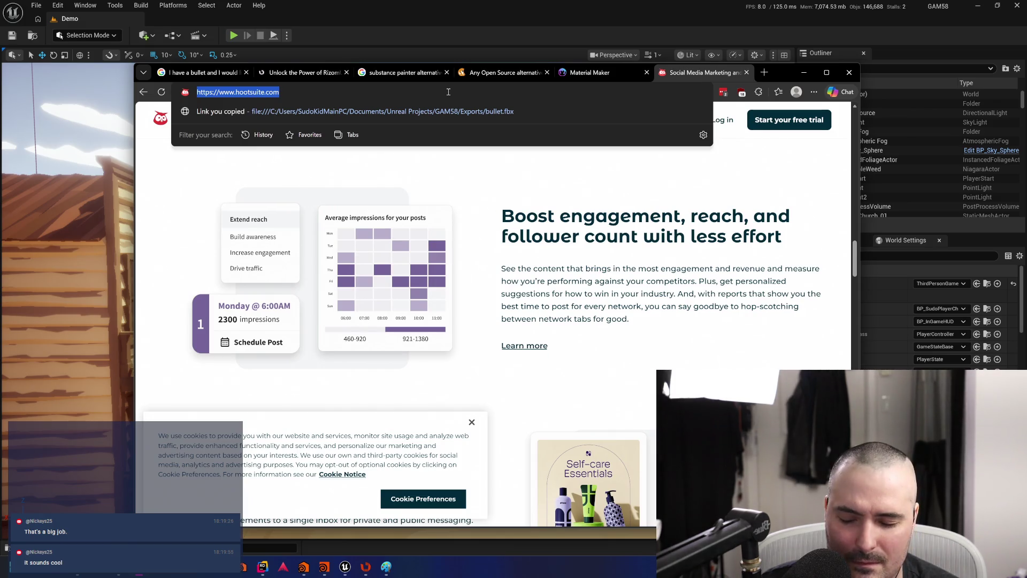
- Search Google for 'hostway', browse the hostway.com homepage, then return to the results
{"action": "type", "text": "hostway"}
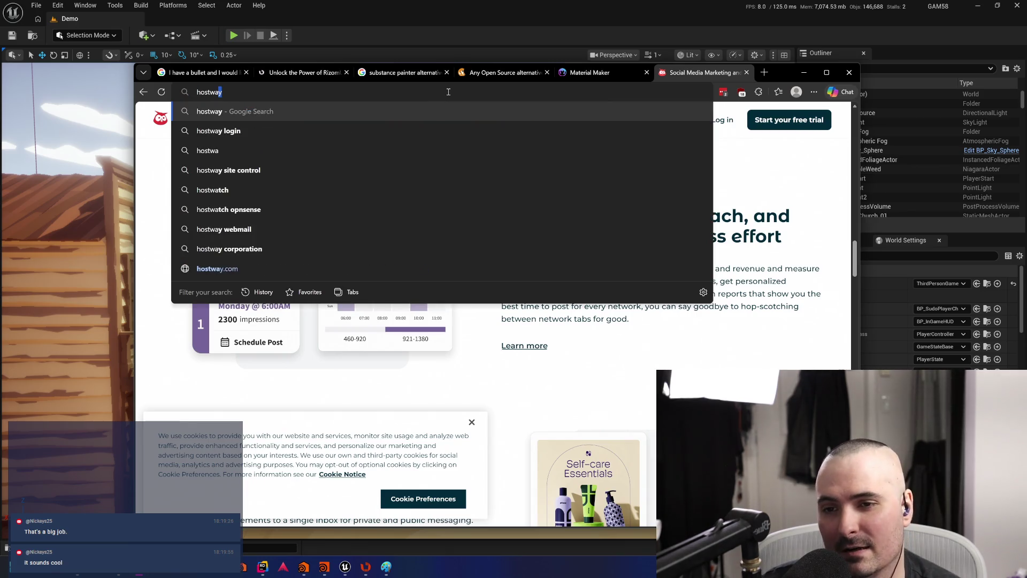
{"action": "key", "text": "Return"}
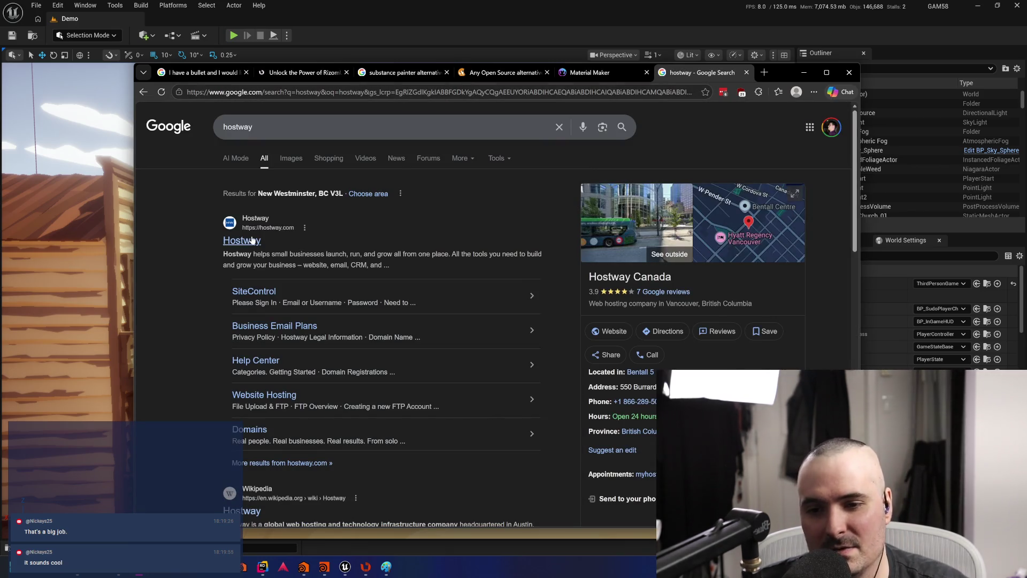
{"action": "left_click", "coordinate": [251, 240]}
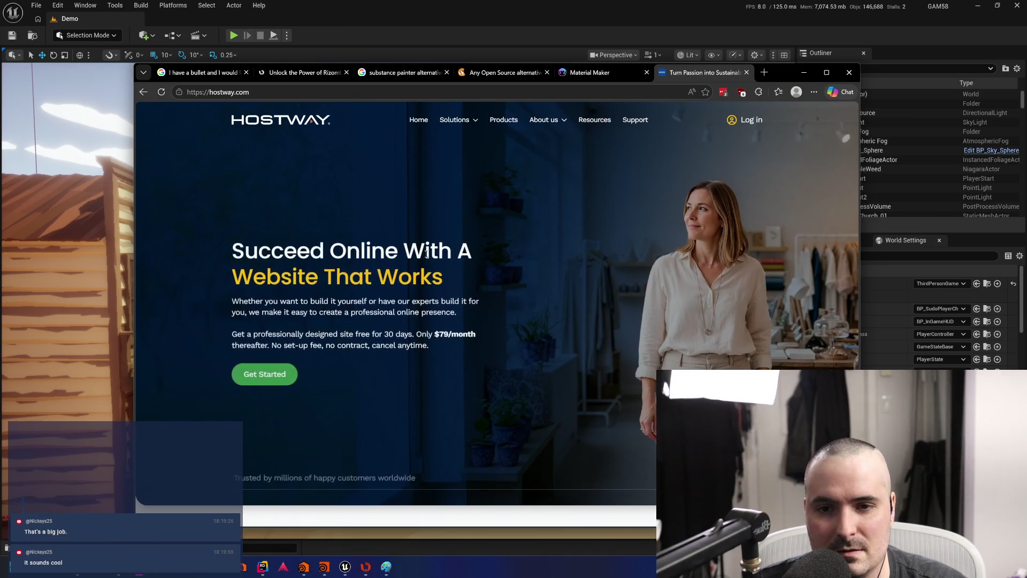
{"action": "scroll", "coordinate": [538, 236], "scroll_direction": "down", "scroll_amount": 10}
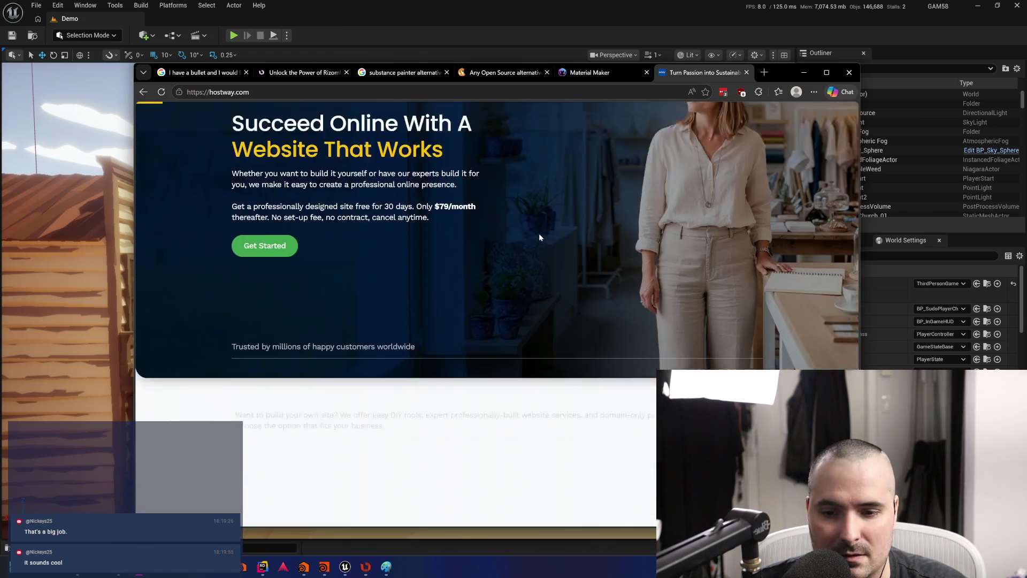
{"action": "scroll", "coordinate": [541, 237], "scroll_direction": "down", "scroll_amount": 10}
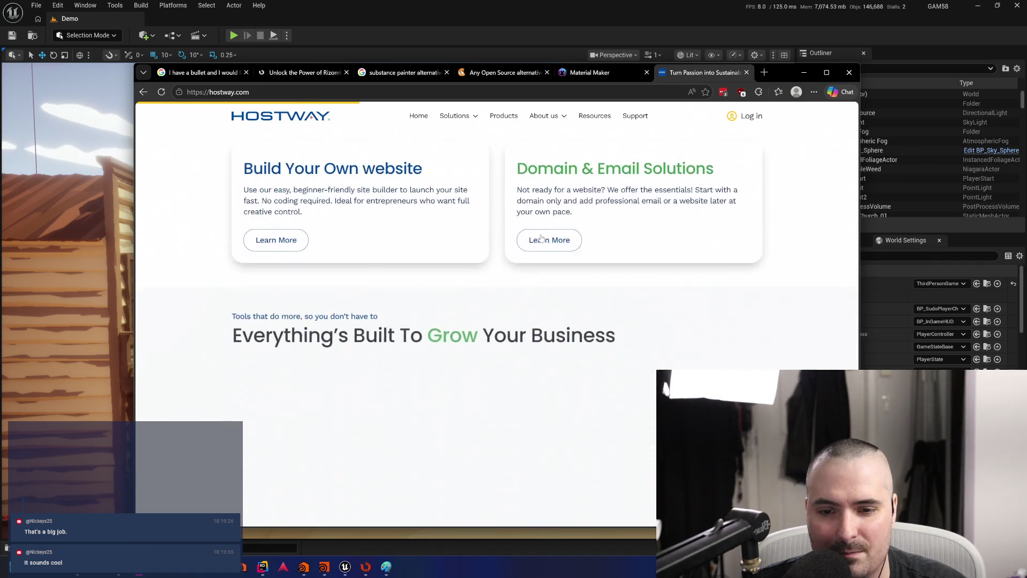
{"action": "scroll", "coordinate": [541, 235], "scroll_direction": "down", "scroll_amount": 3}
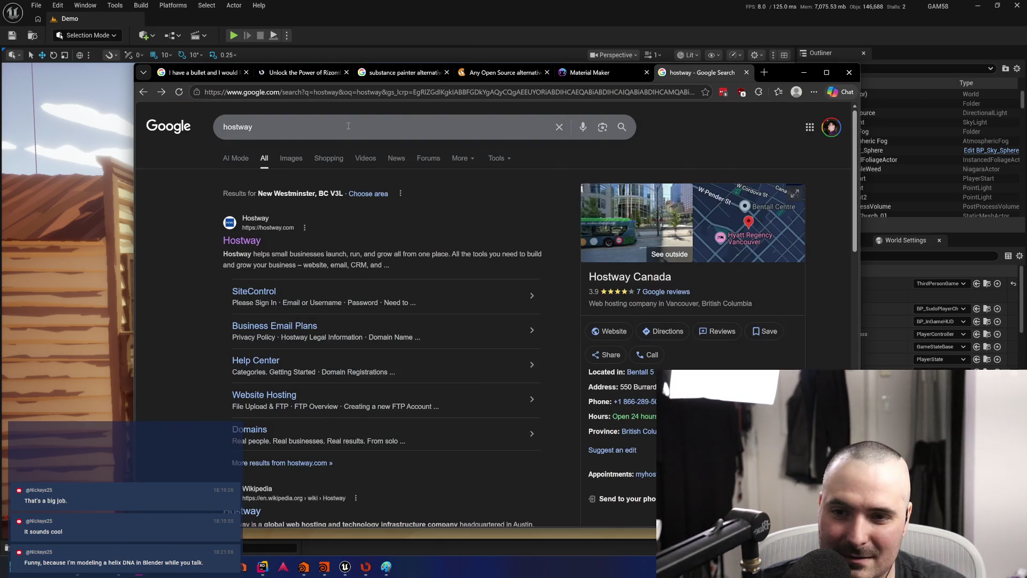
{"action": "triple_click", "coordinate": [348, 126]}
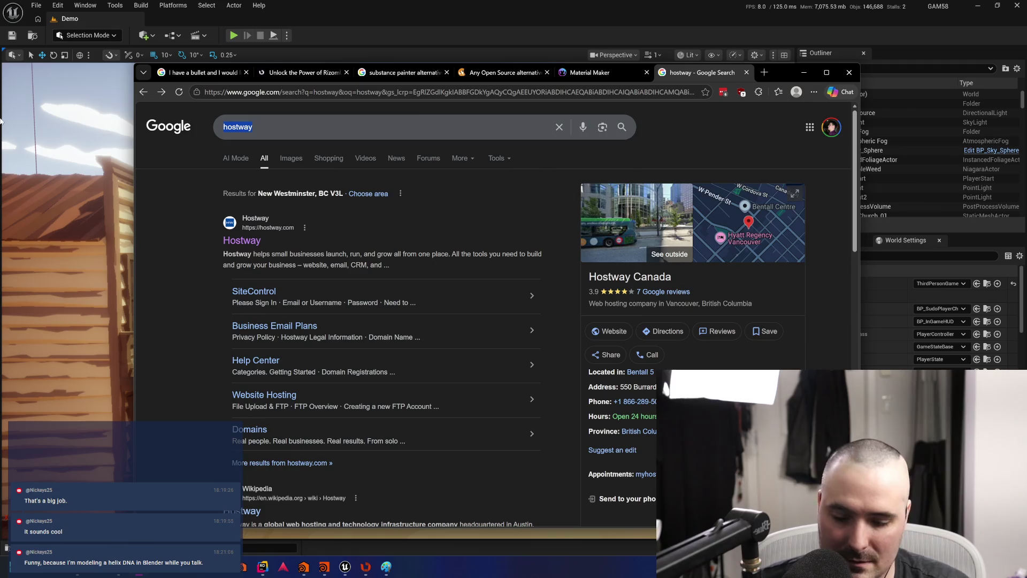
- Search Google for 'perfectserve', open perfectserve.com and dismiss its cookie banner
{"action": "type", "text": "perfectserve"}
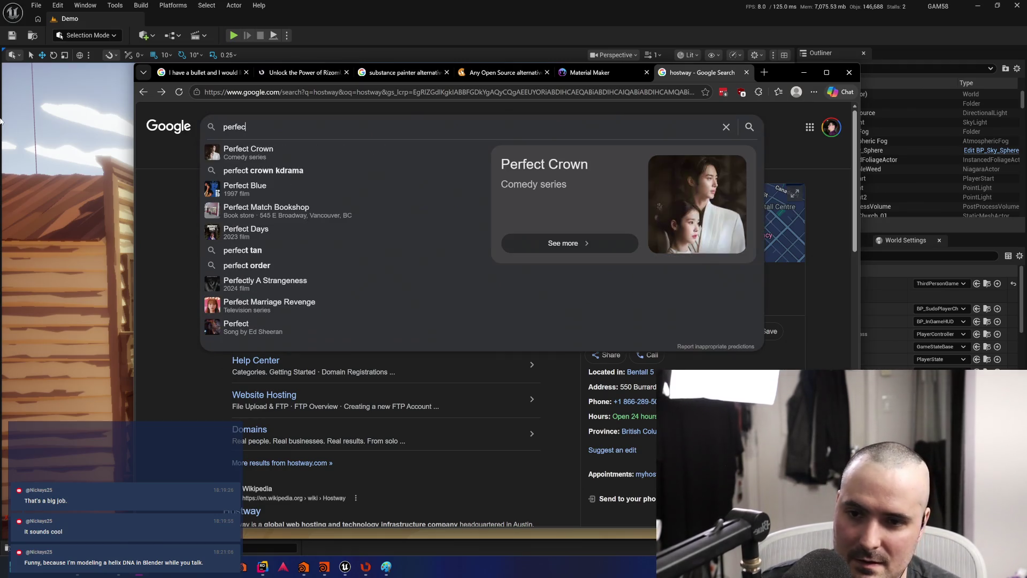
{"action": "key", "text": "Down"}
{"action": "key", "text": "Return"}
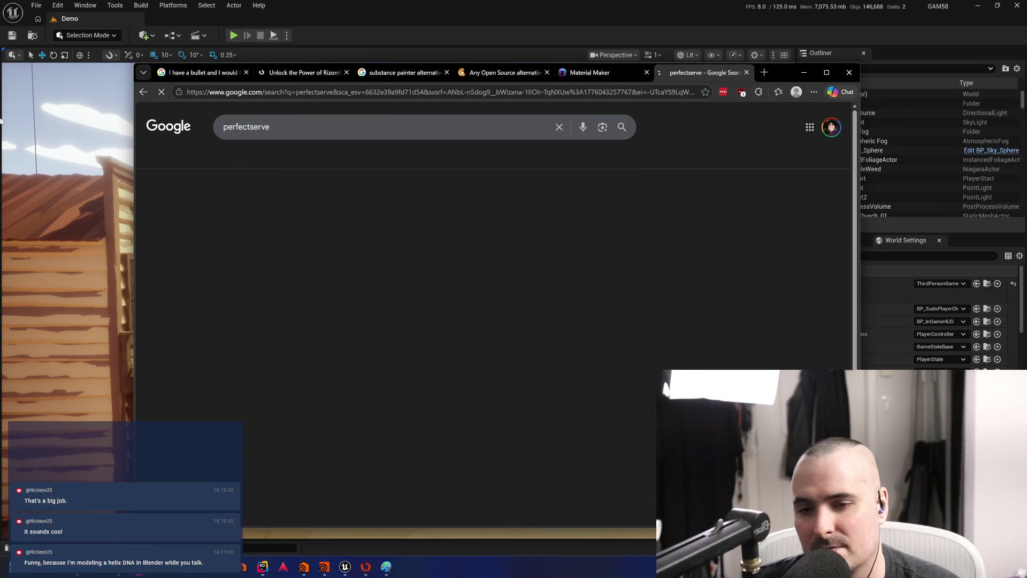
{"action": "left_click", "coordinate": [357, 209]}
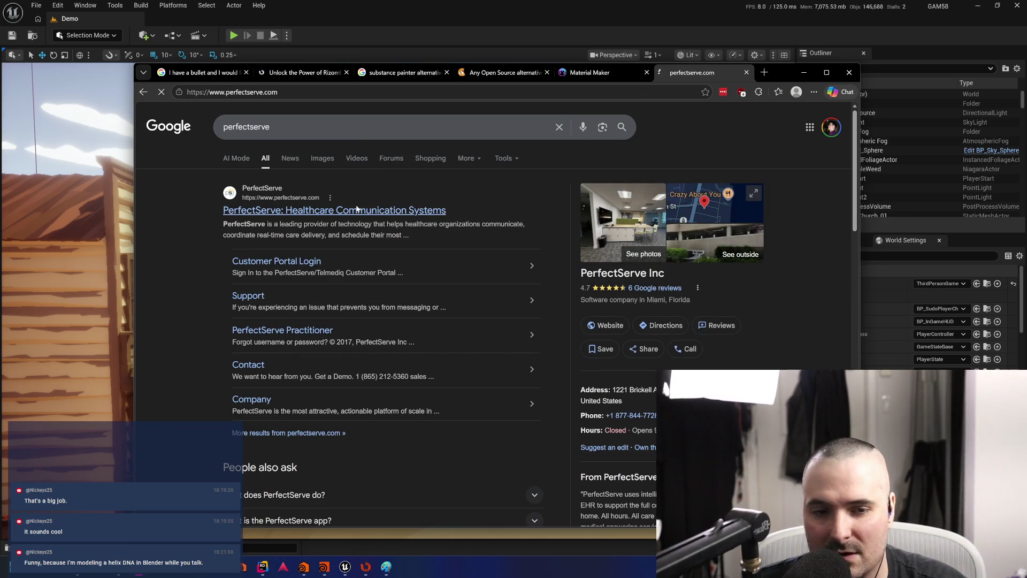
{"action": "left_click", "coordinate": [472, 443]}
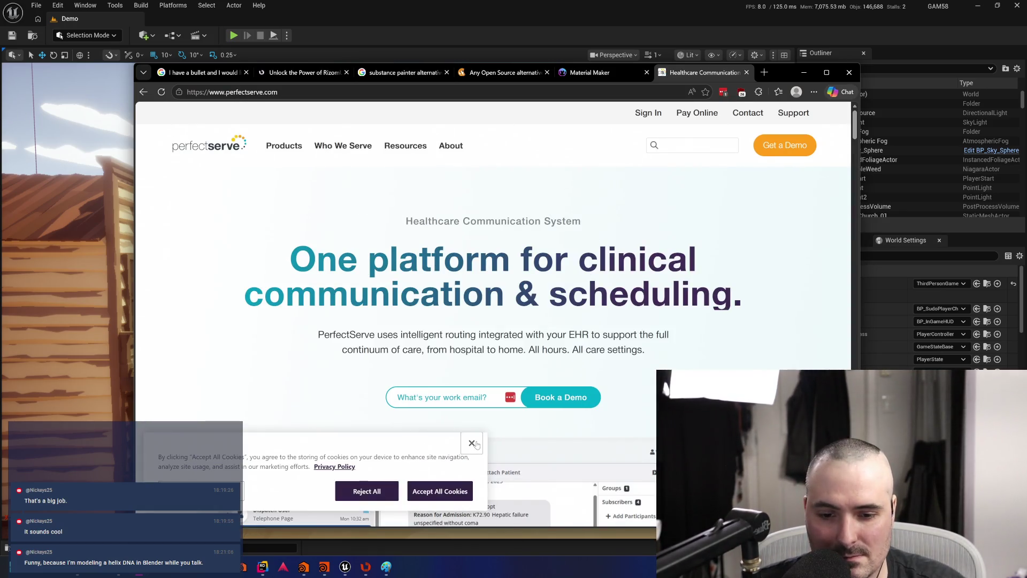
- Browse the PerfectServe homepage, closing the welcome chat popup
{"action": "scroll", "coordinate": [634, 332], "scroll_direction": "down", "scroll_amount": 3}
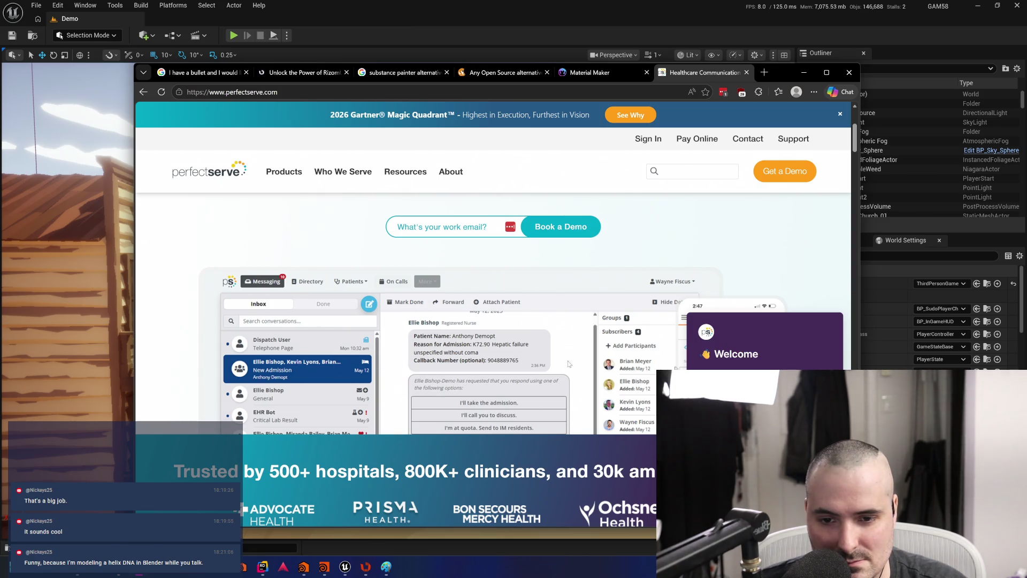
{"action": "scroll", "coordinate": [776, 342], "scroll_direction": "down", "scroll_amount": 4}
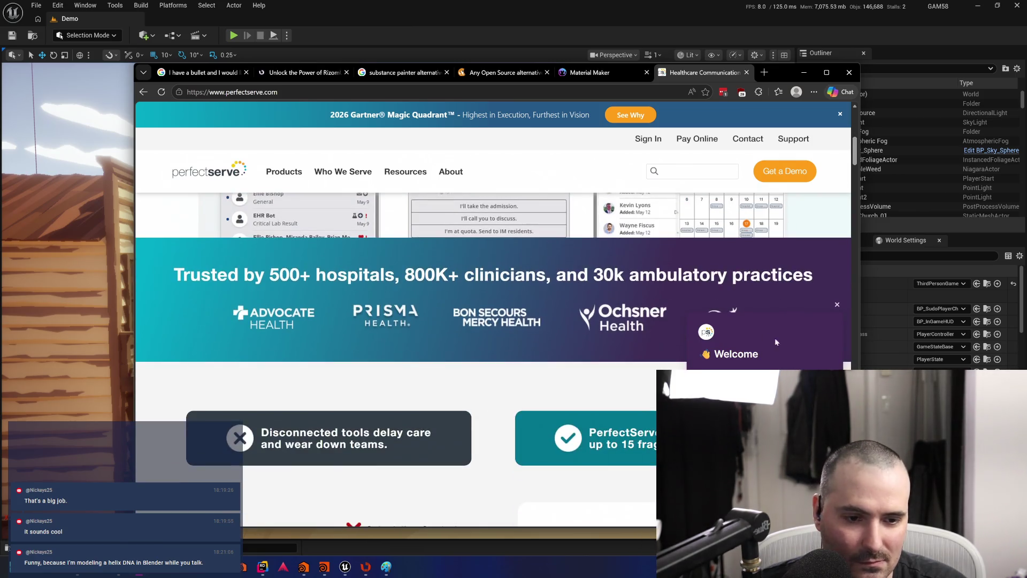
{"action": "left_click", "coordinate": [837, 305]}
{"action": "scroll", "coordinate": [707, 303], "scroll_direction": "up", "scroll_amount": 2}
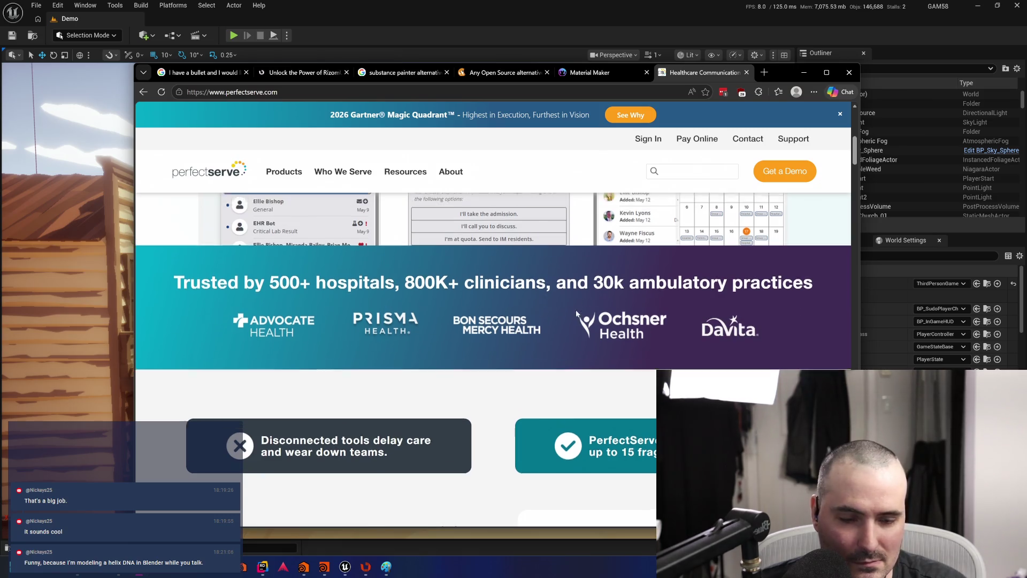
{"action": "scroll", "coordinate": [574, 306], "scroll_direction": "up", "scroll_amount": 1}
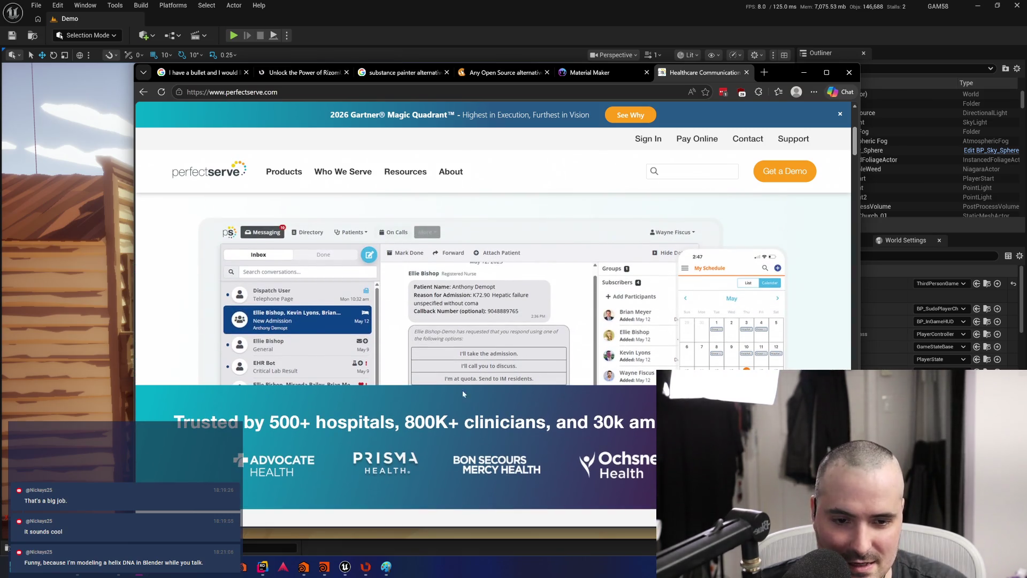
{"action": "scroll", "coordinate": [654, 387], "scroll_direction": "down", "scroll_amount": 10}
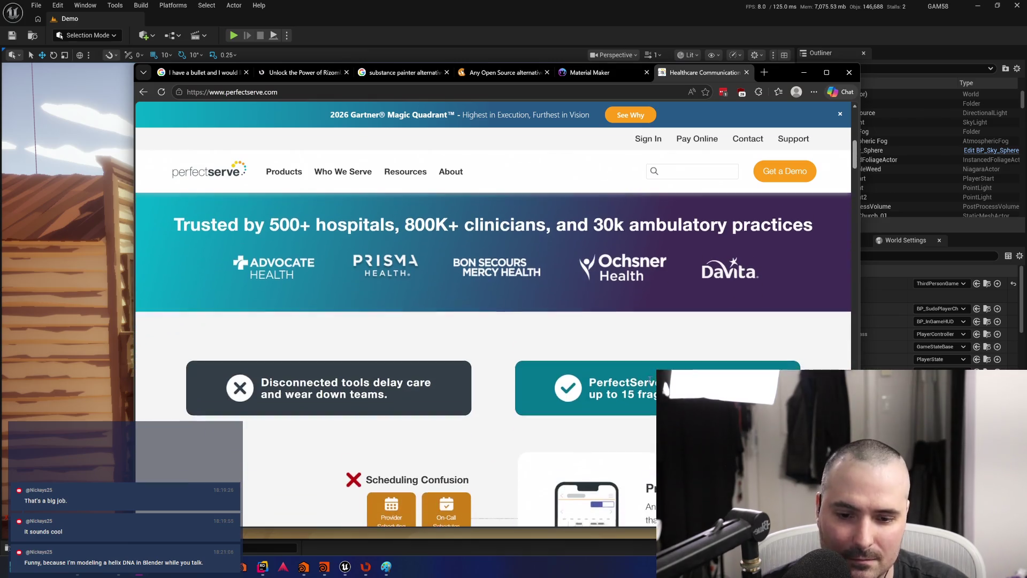
{"action": "scroll", "coordinate": [660, 368], "scroll_direction": "down", "scroll_amount": 6}
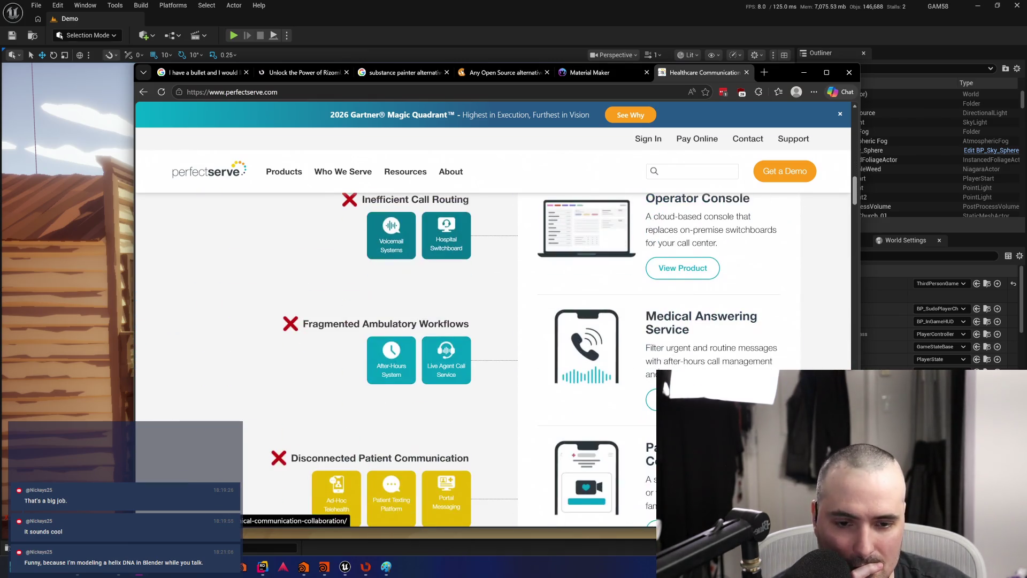
{"action": "scroll", "coordinate": [660, 368], "scroll_direction": "up", "scroll_amount": 15}
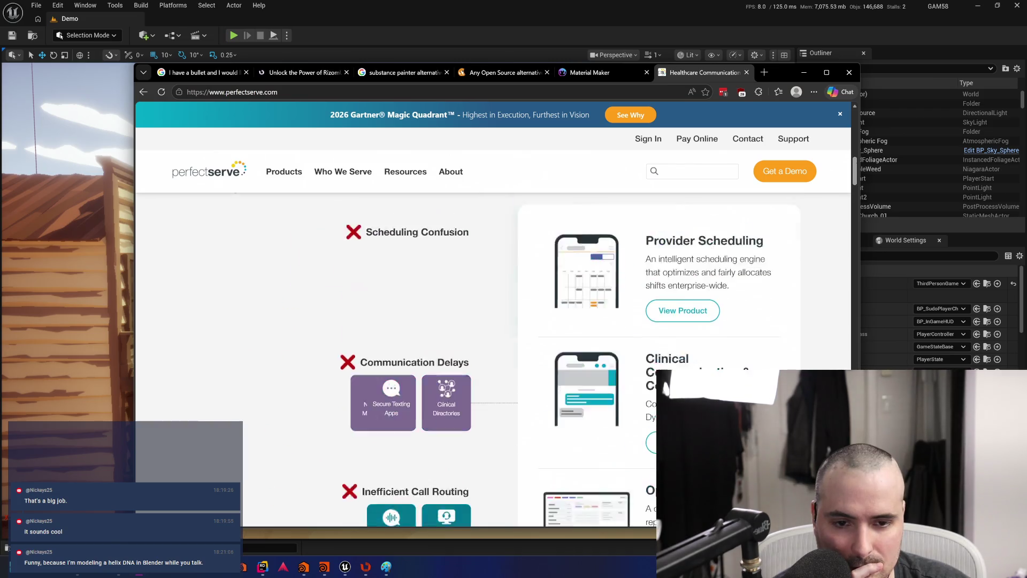
{"action": "scroll", "coordinate": [613, 342], "scroll_direction": "up", "scroll_amount": 2}
{"action": "scroll", "coordinate": [612, 343], "scroll_direction": "down", "scroll_amount": 2}
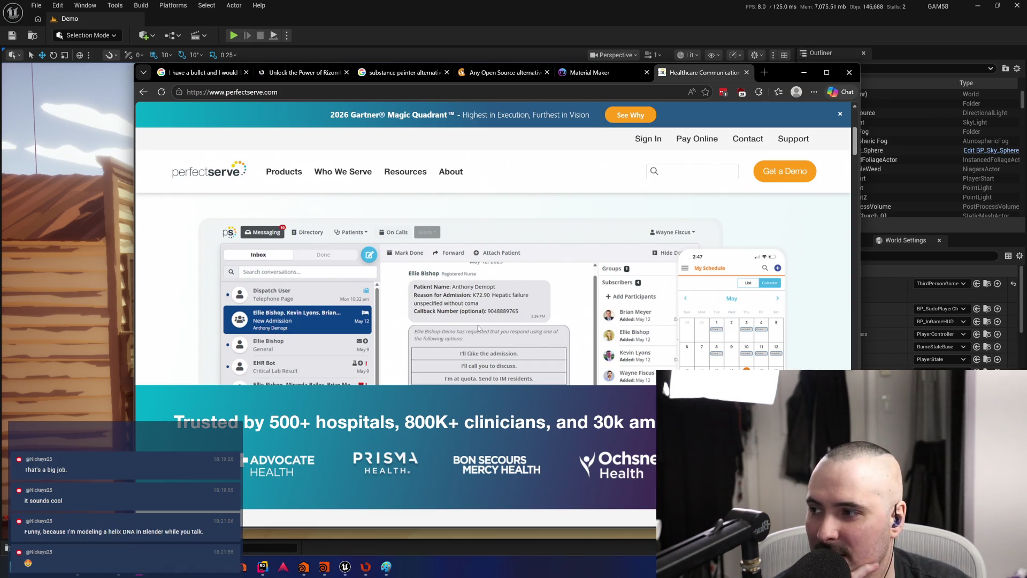
- Return to the search results and search Google for 'fortinet' instead
{"action": "left_click", "coordinate": [143, 92]}
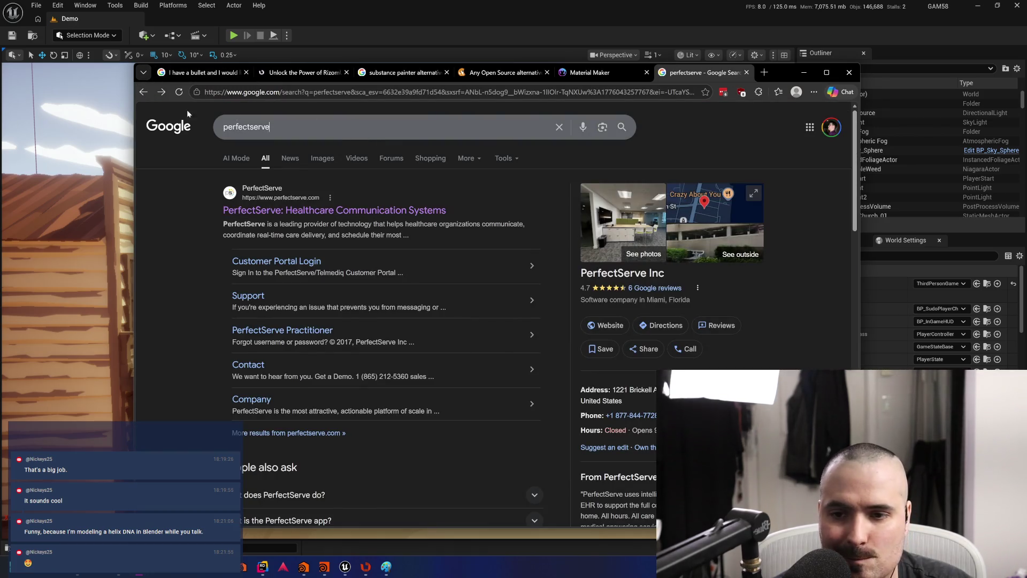
{"action": "key", "text": "ctrl+a"}
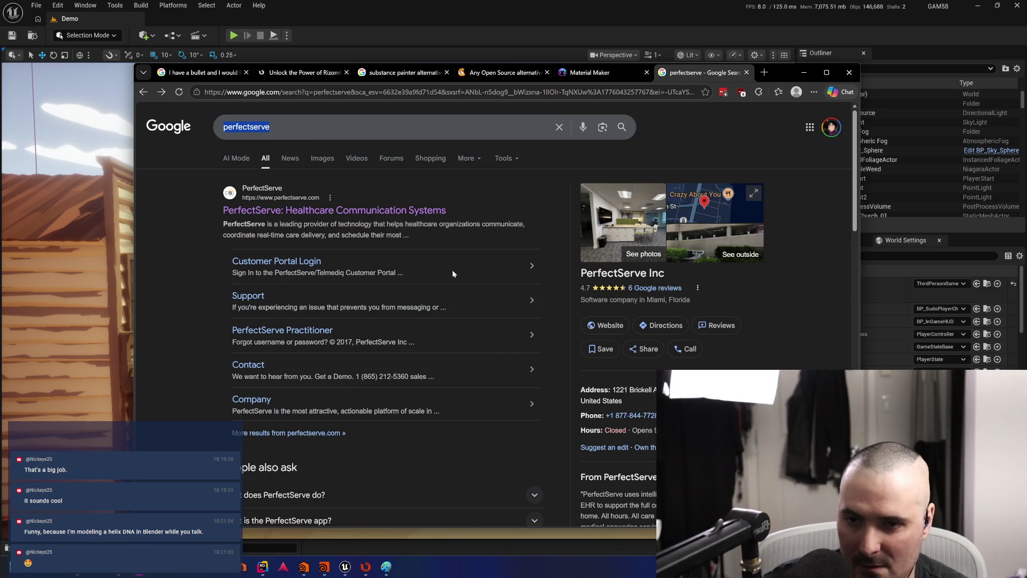
{"action": "type", "text": "fortinet"}
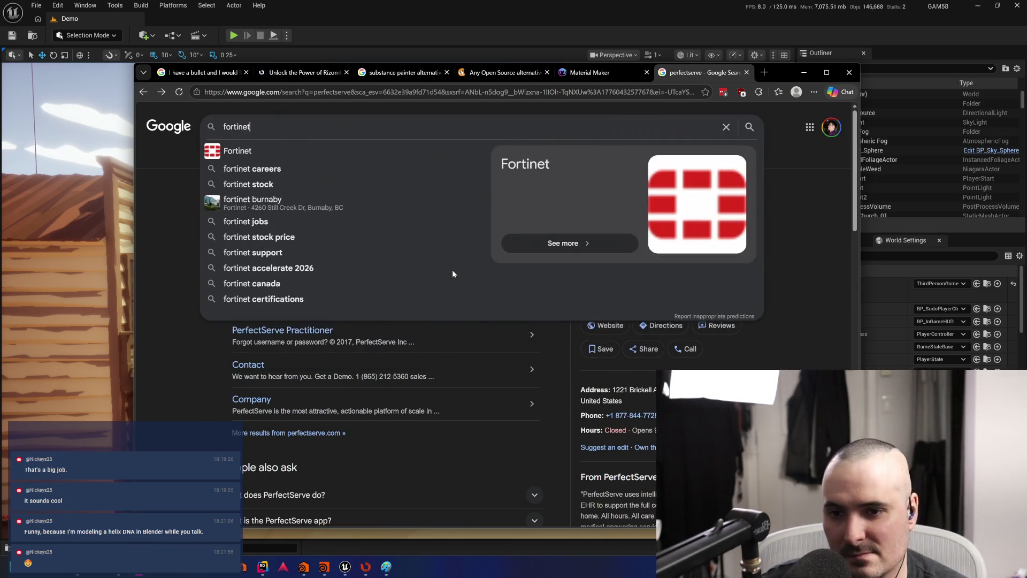
{"action": "key", "text": "Return"}
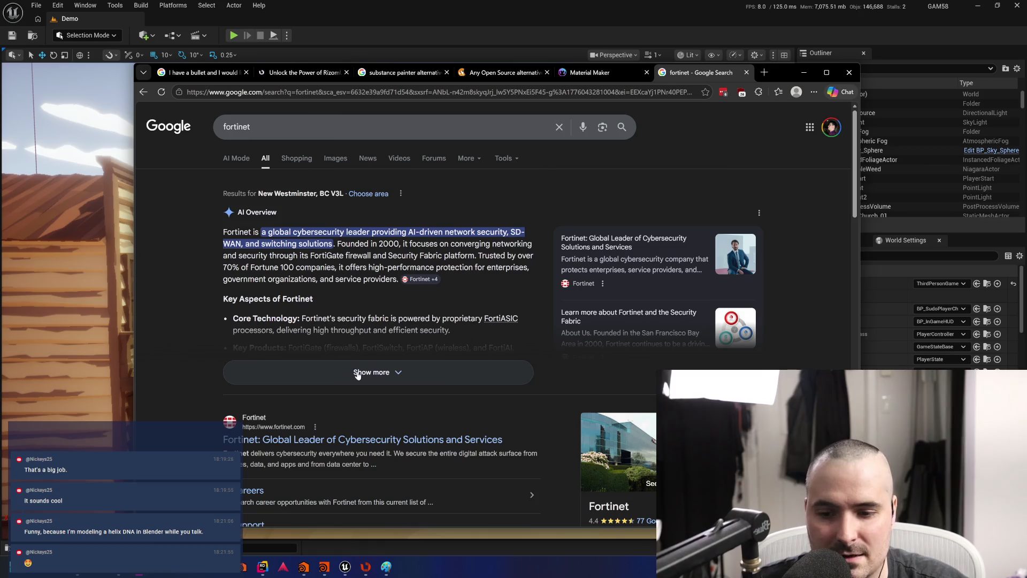
- Open fortinet.com from the results and scroll through its homepage
{"action": "left_click", "coordinate": [288, 443]}
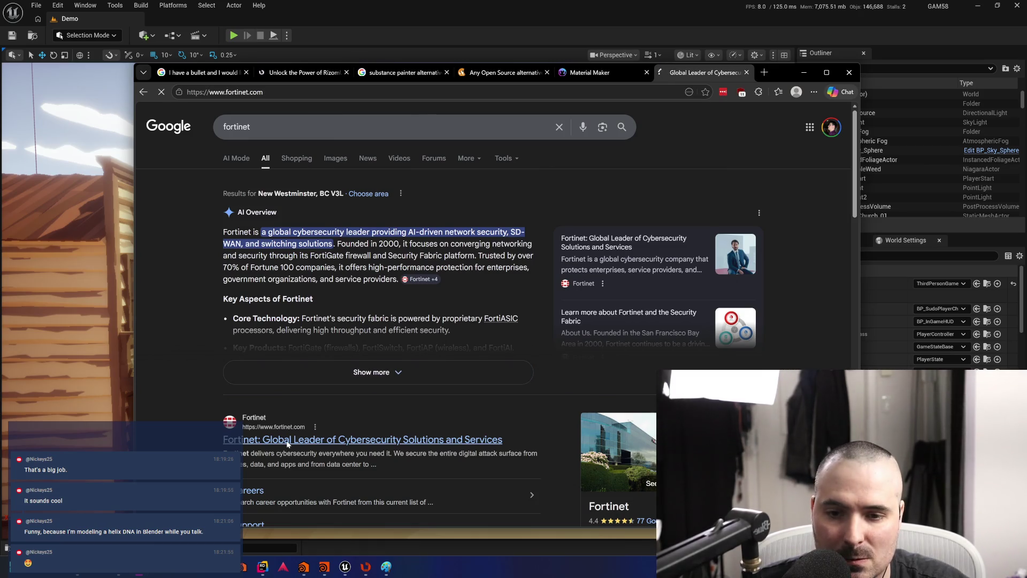
{"action": "scroll", "coordinate": [607, 274], "scroll_direction": "down", "scroll_amount": 1}
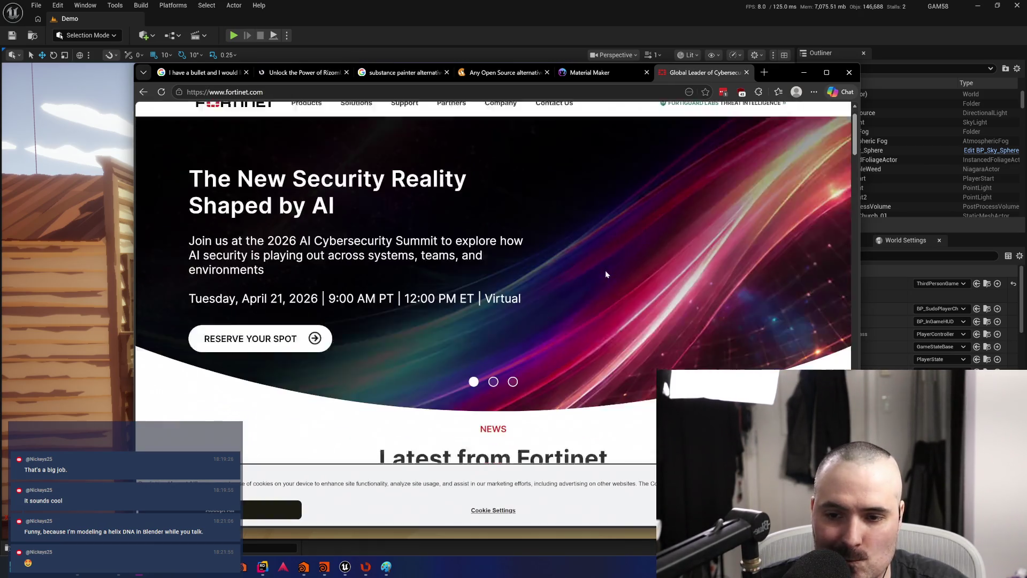
{"action": "scroll", "coordinate": [607, 274], "scroll_direction": "down", "scroll_amount": 12}
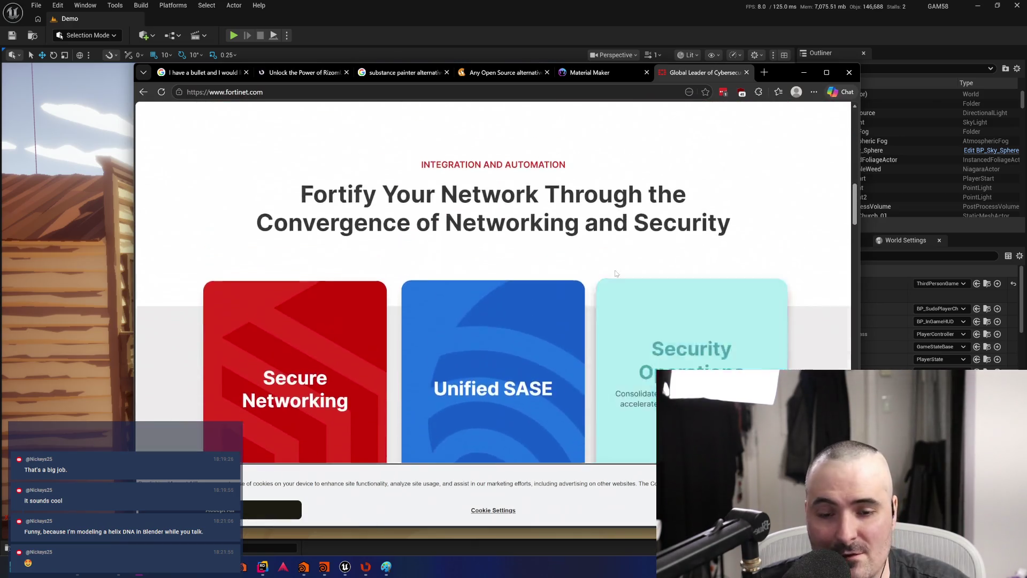
{"action": "scroll", "coordinate": [616, 274], "scroll_direction": "up", "scroll_amount": 10}
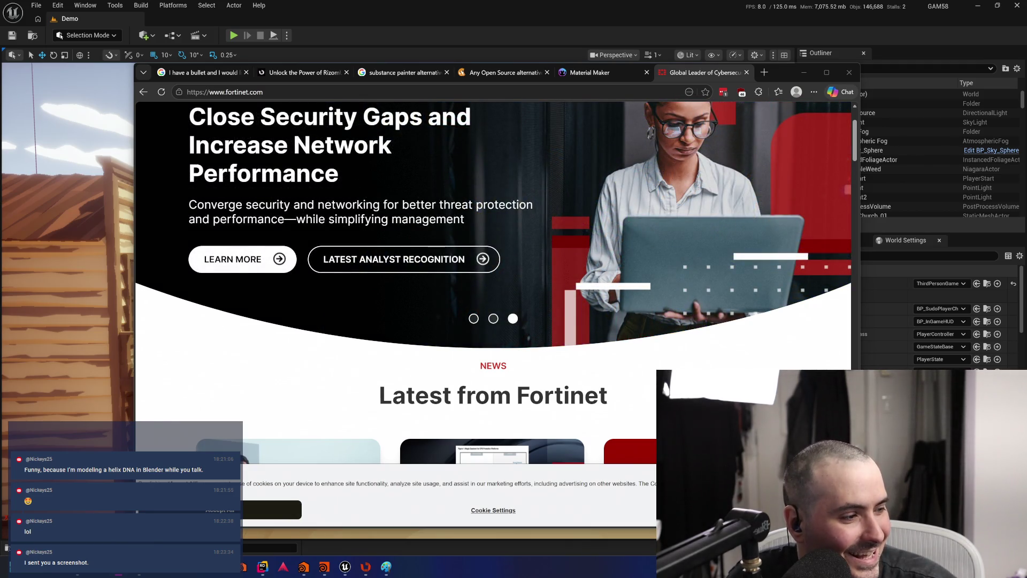
{"action": "key", "text": "alt+Tab"}
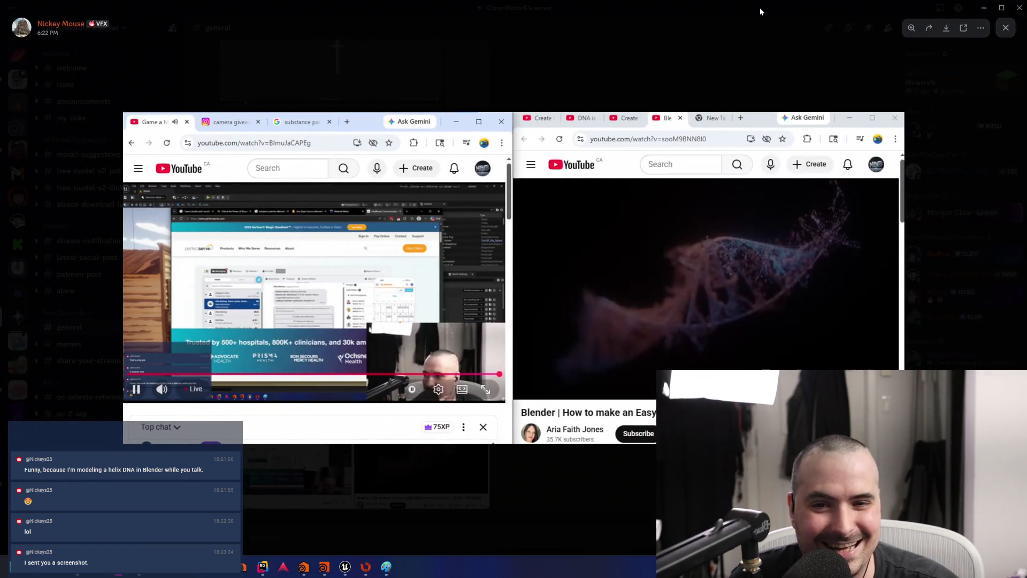
{"action": "key", "text": "alt+Tab"}
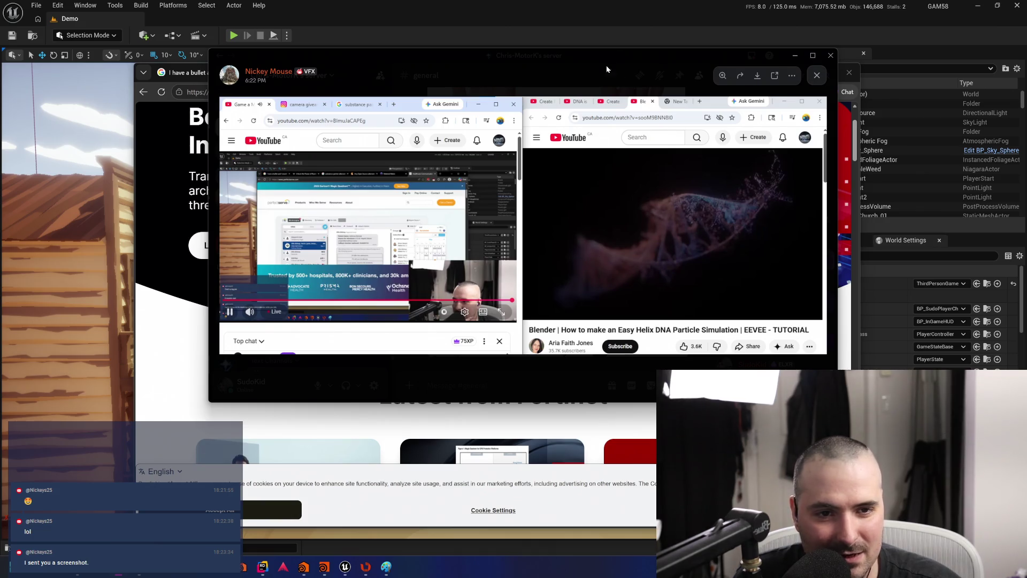
{"action": "mouse_move", "coordinate": [619, 58]}
{"action": "left_mouse_down"}
{"action": "mouse_move", "coordinate": [1000, 102]}
{"action": "mouse_move", "coordinate": [624, 103]}
{"action": "left_mouse_up"}
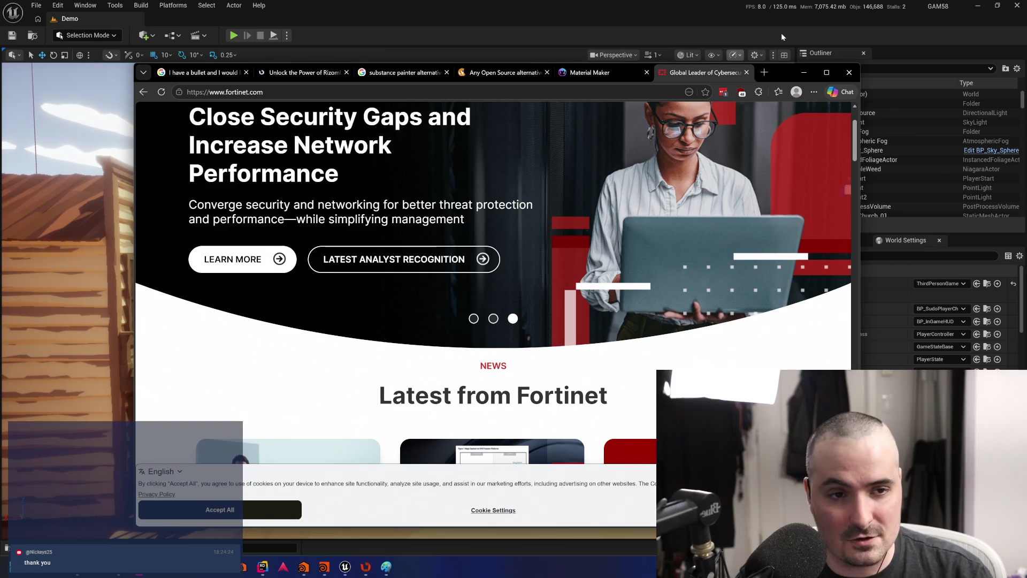
- In a new tab, search for 'JSfuck' and open jsfuck.com
{"action": "left_click", "coordinate": [763, 75]}
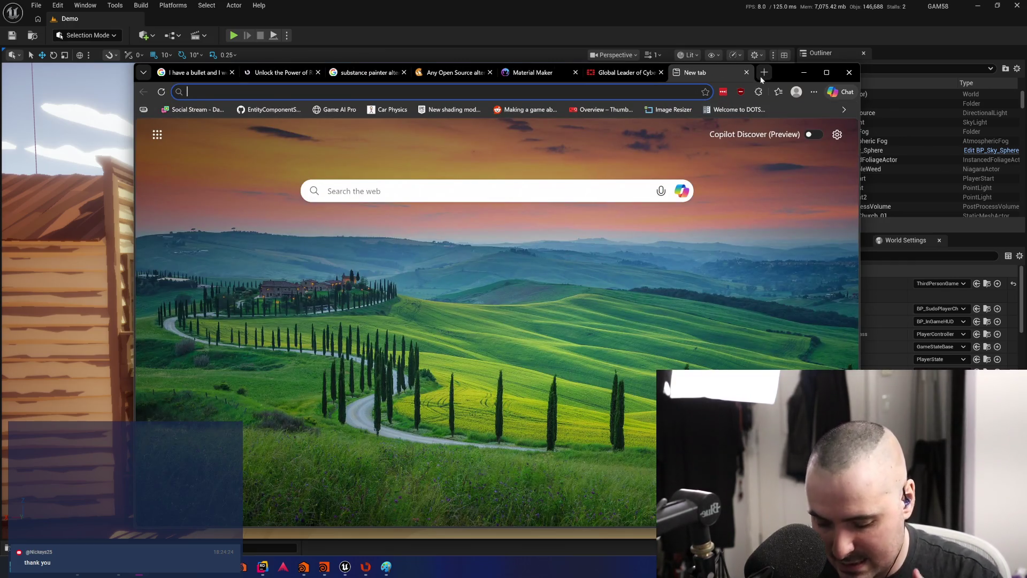
{"action": "type", "text": "la"}
{"action": "key", "text": "BackSpace"}
{"action": "key", "text": "BackSpace"}
{"action": "type", "text": "l"}
{"action": "key", "text": "BackSpace"}
{"action": "type", "text": "JS"}
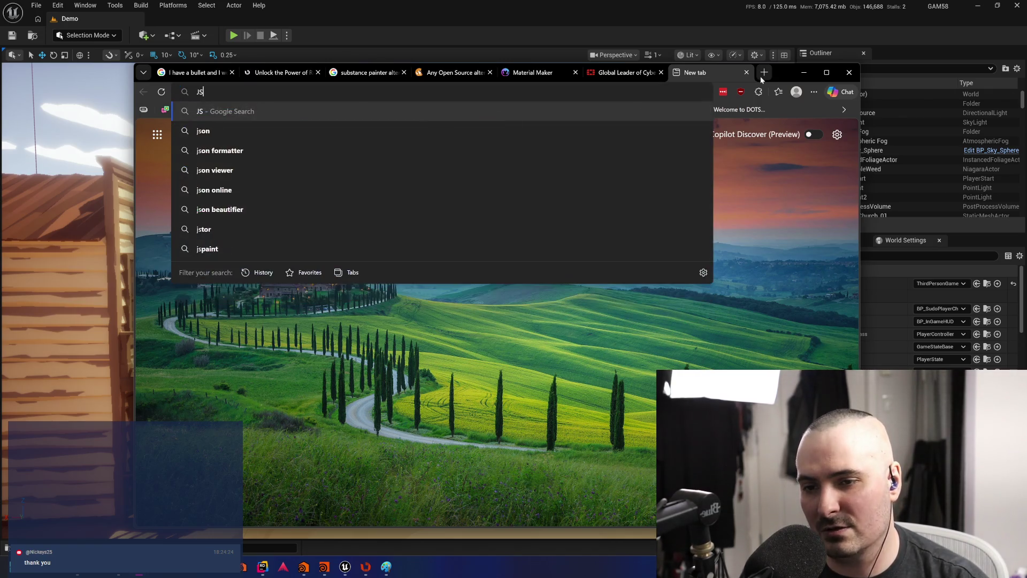
{"action": "type", "text": "fuck"}
{"action": "key", "text": "Return"}
{"action": "left_click", "coordinate": [278, 210]}
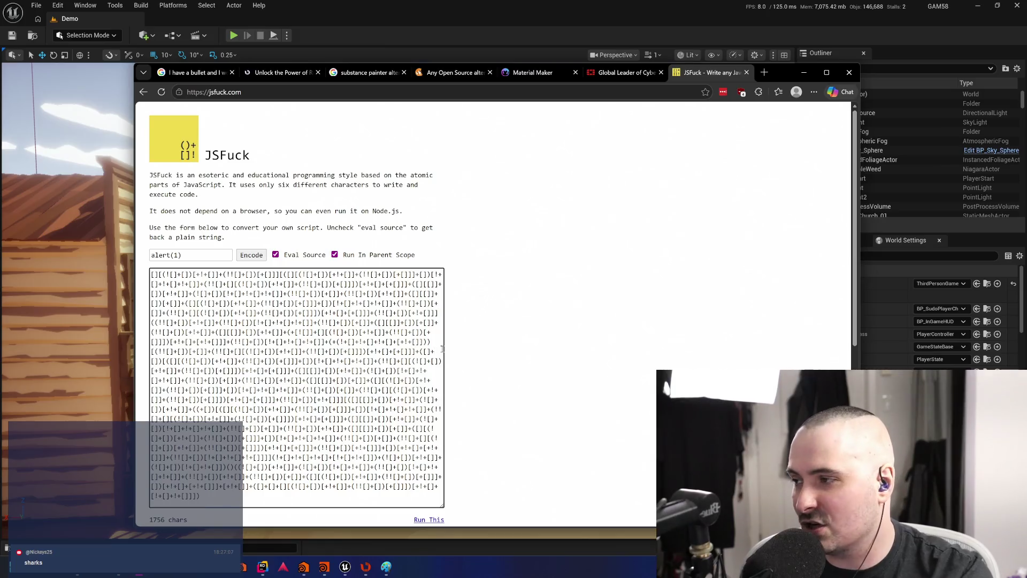
- Run the encoded alert(1) example, dismiss the alert, and select the JSFuck output
{"action": "triple_click", "coordinate": [163, 255]}
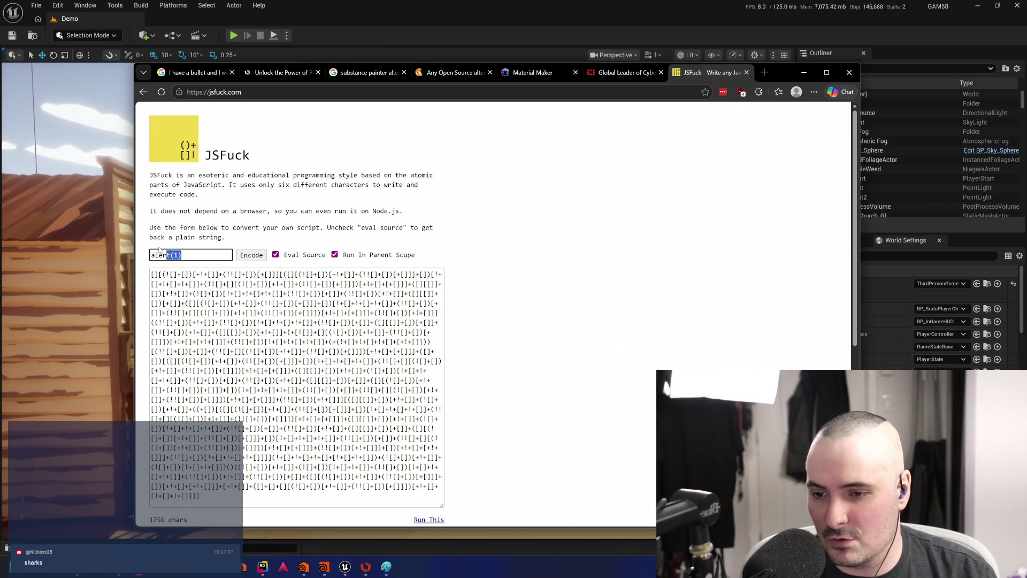
{"action": "scroll", "coordinate": [482, 311], "scroll_direction": "down", "scroll_amount": 5}
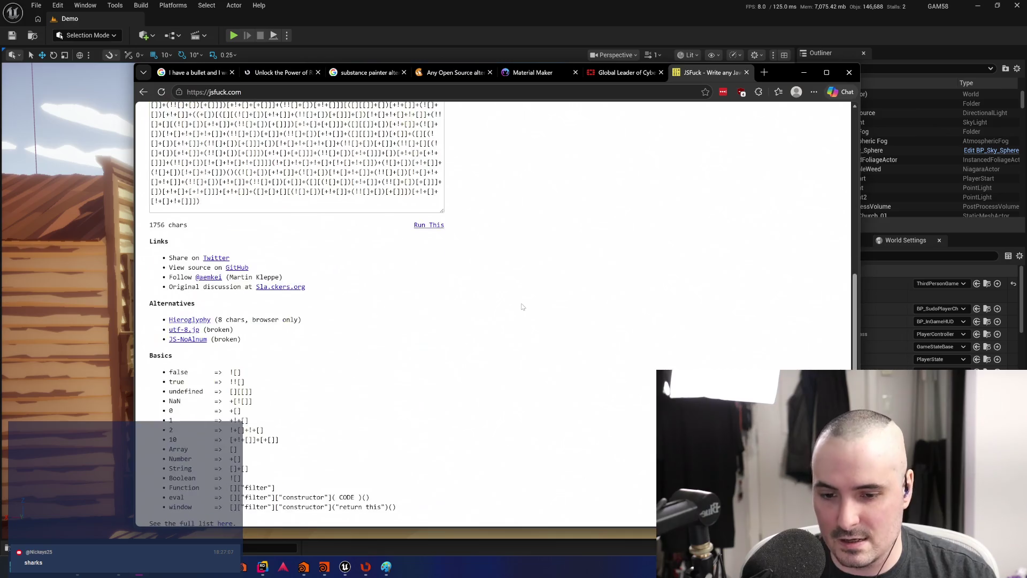
{"action": "scroll", "coordinate": [471, 321], "scroll_direction": "up", "scroll_amount": 2}
{"action": "left_click", "coordinate": [431, 323]}
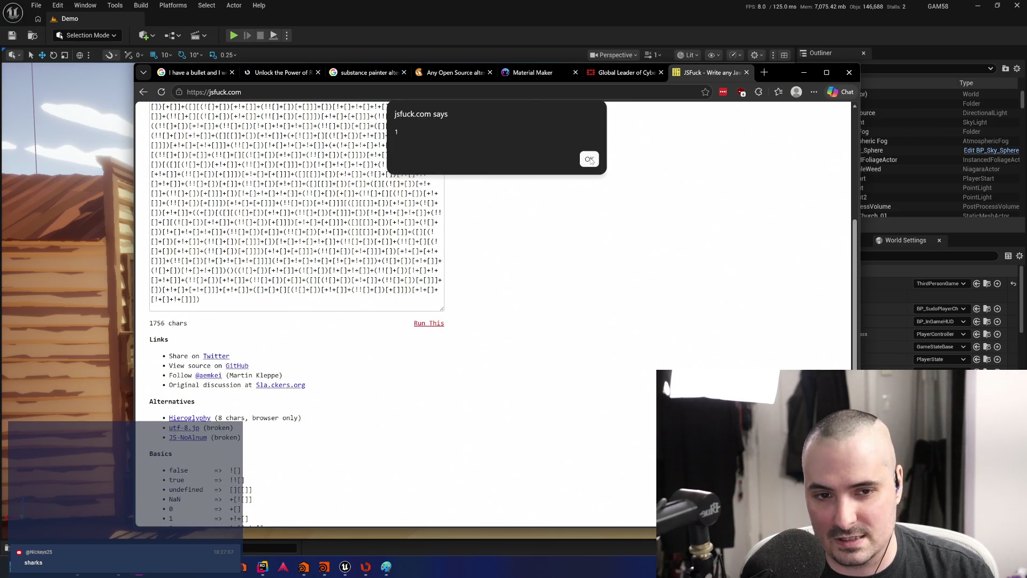
{"action": "left_click", "coordinate": [590, 160]}
{"action": "scroll", "coordinate": [523, 236], "scroll_direction": "up", "scroll_amount": 4}
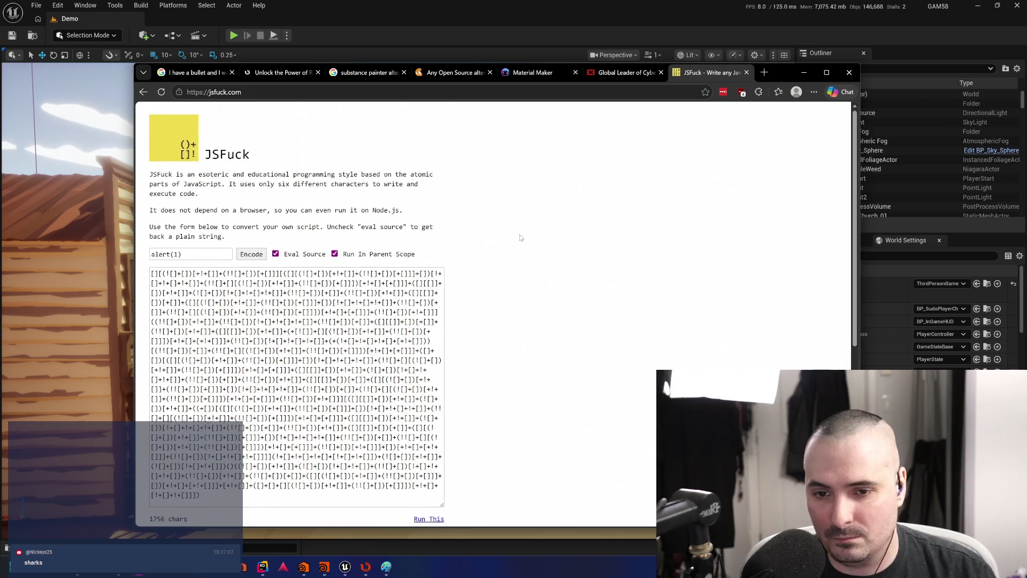
{"action": "scroll", "coordinate": [516, 248], "scroll_direction": "down", "scroll_amount": 1}
{"action": "scroll", "coordinate": [296, 409], "scroll_direction": "up", "scroll_amount": 1}
{"action": "mouse_move", "coordinate": [231, 452]}
{"action": "left_mouse_down"}
{"action": "mouse_move", "coordinate": [161, 241]}
{"action": "mouse_move", "coordinate": [142, 229]}
{"action": "left_mouse_up"}
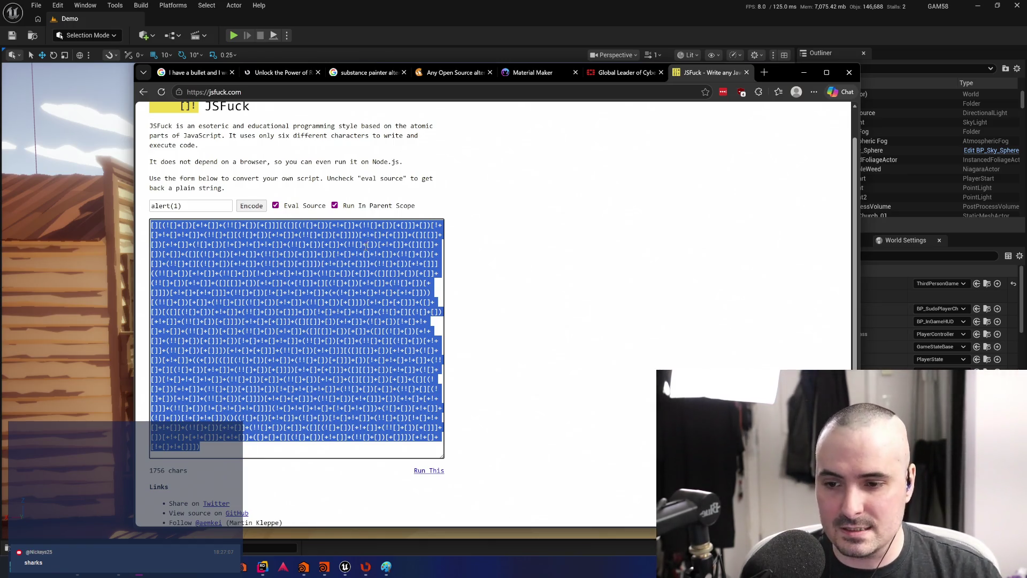
{"action": "scroll", "coordinate": [321, 241], "scroll_direction": "down", "scroll_amount": 4}
{"action": "scroll", "coordinate": [309, 319], "scroll_direction": "up", "scroll_amount": 4}
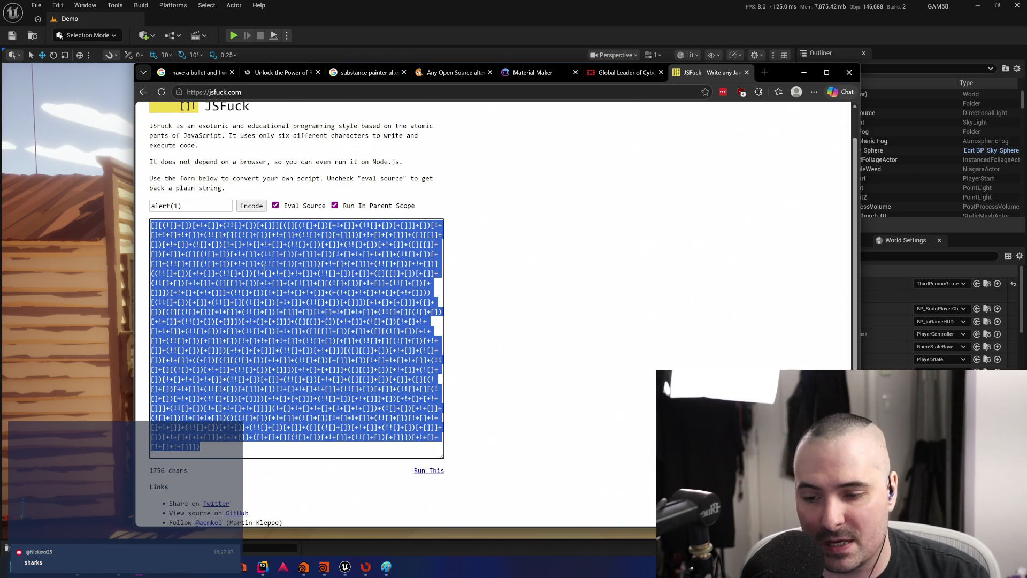
{"action": "left_click", "coordinate": [218, 449]}
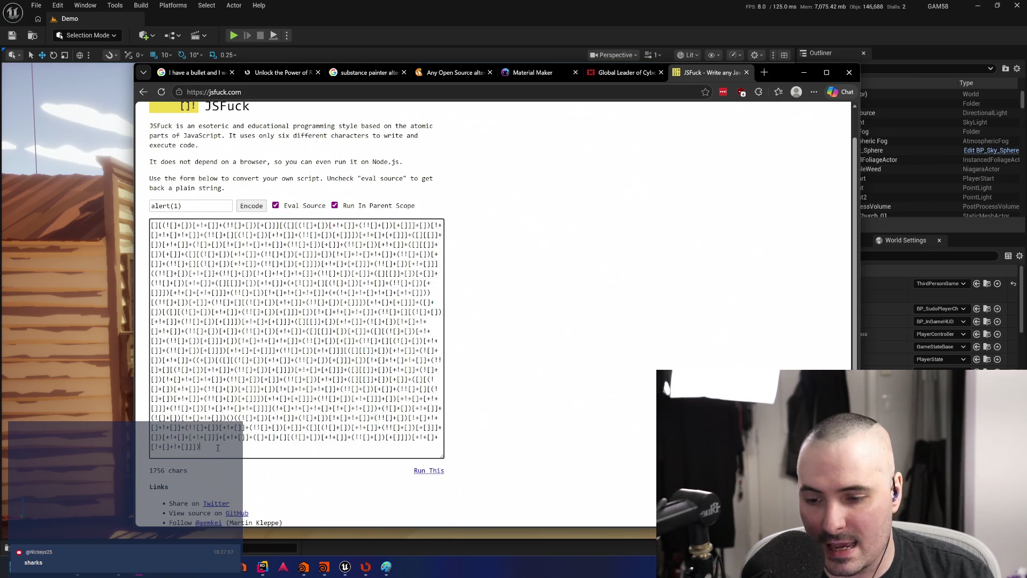
{"action": "key", "text": "ctrl+a"}
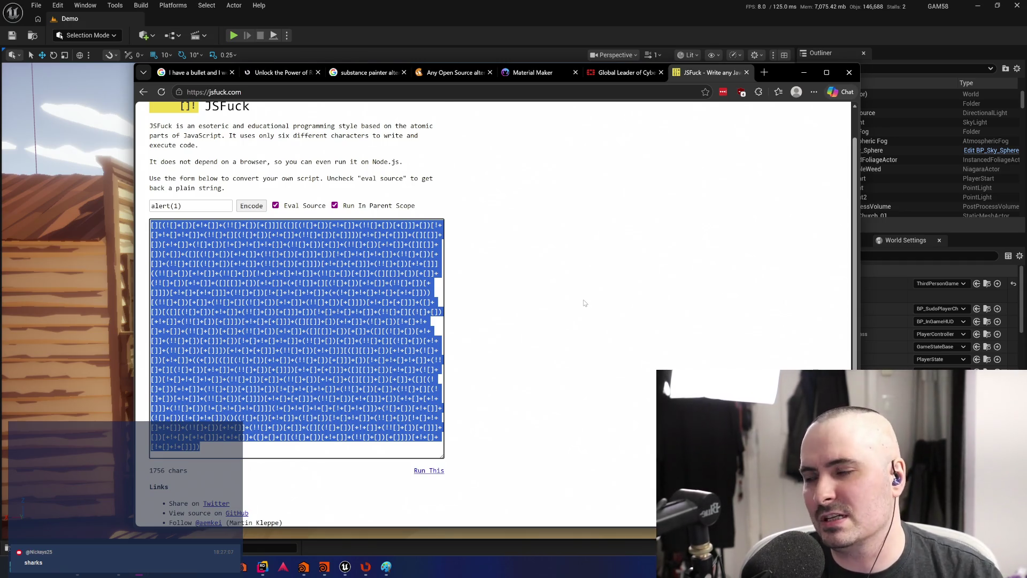
{"action": "scroll", "coordinate": [584, 303], "scroll_direction": "down", "scroll_amount": 5}
{"action": "left_click_drag", "start_coordinate": [394, 493], "coordinate": [154, 357]}
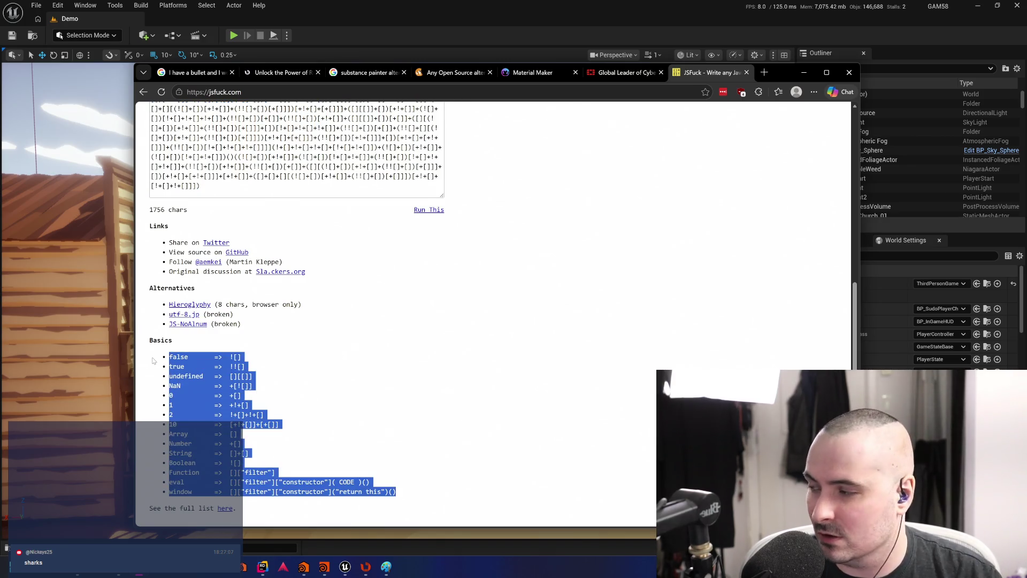
{"action": "left_click", "coordinate": [412, 382]}
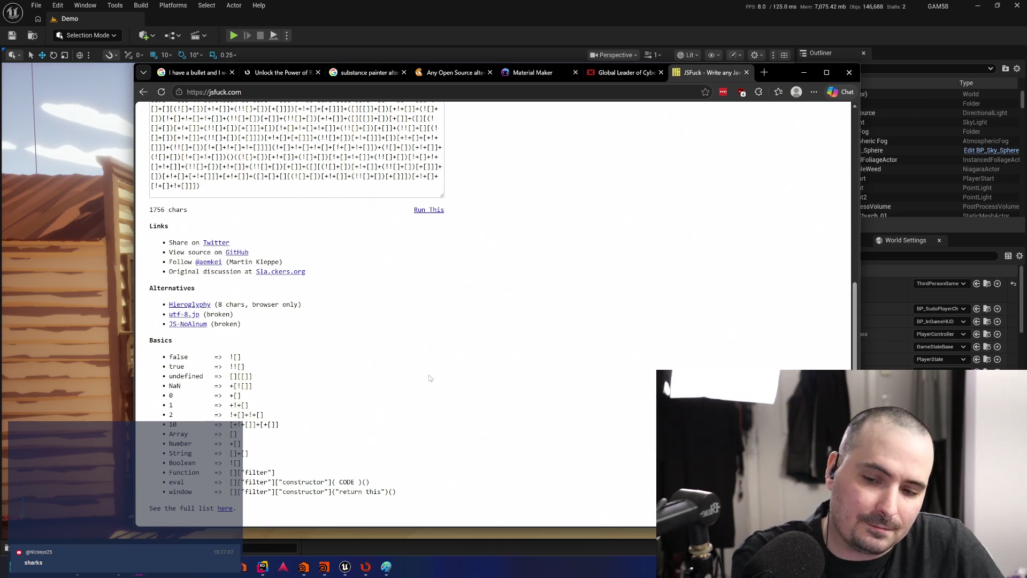
{"action": "scroll", "coordinate": [518, 405], "scroll_direction": "up", "scroll_amount": 4}
{"action": "scroll", "coordinate": [517, 406], "scroll_direction": "up", "scroll_amount": 1}
{"action": "scroll", "coordinate": [530, 393], "scroll_direction": "down", "scroll_amount": 2}
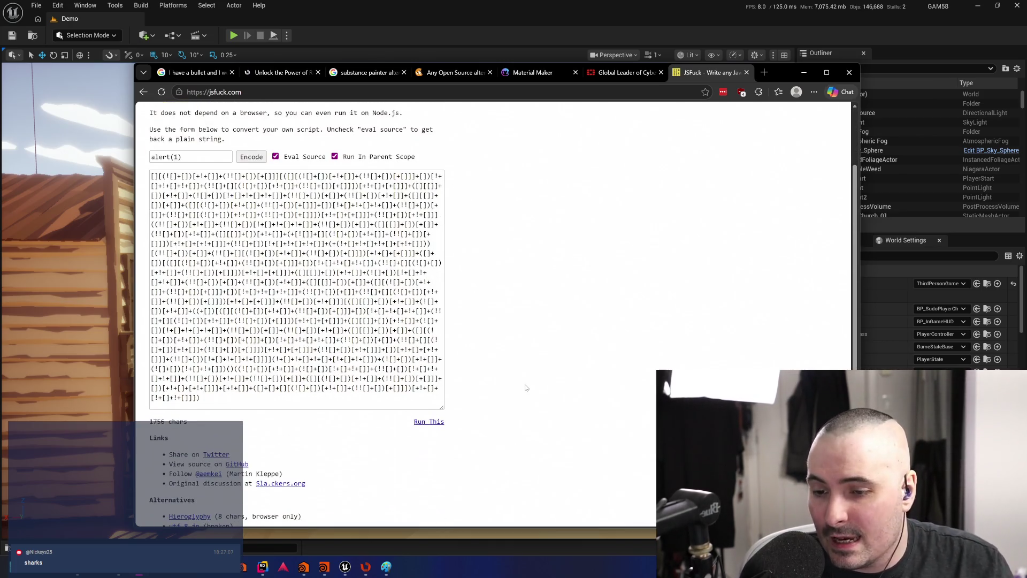
{"action": "left_click_drag", "start_coordinate": [208, 397], "coordinate": [105, 178]}
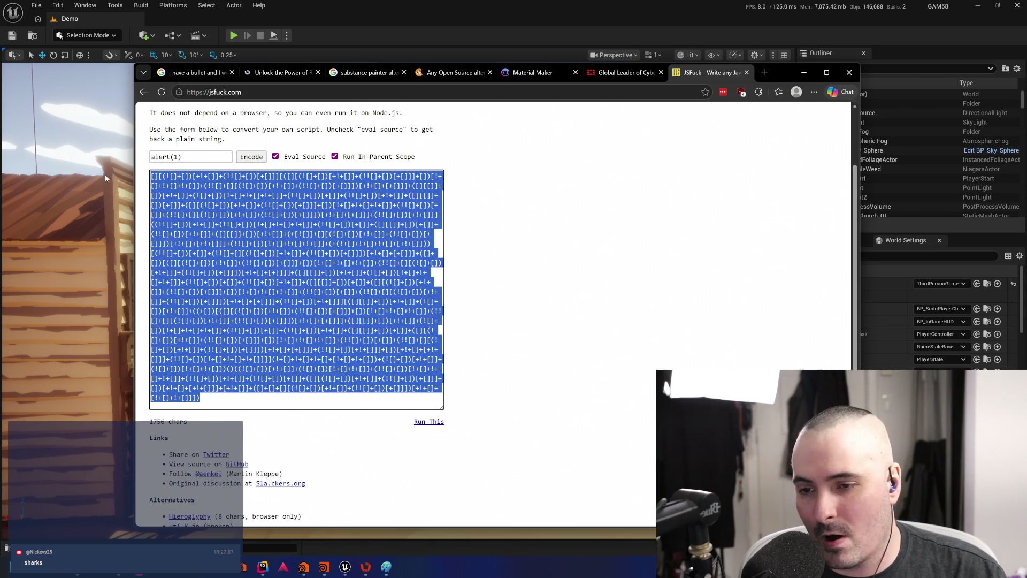
{"action": "left_click", "coordinate": [510, 280]}
{"action": "left_click_drag", "start_coordinate": [204, 397], "coordinate": [143, 179]}
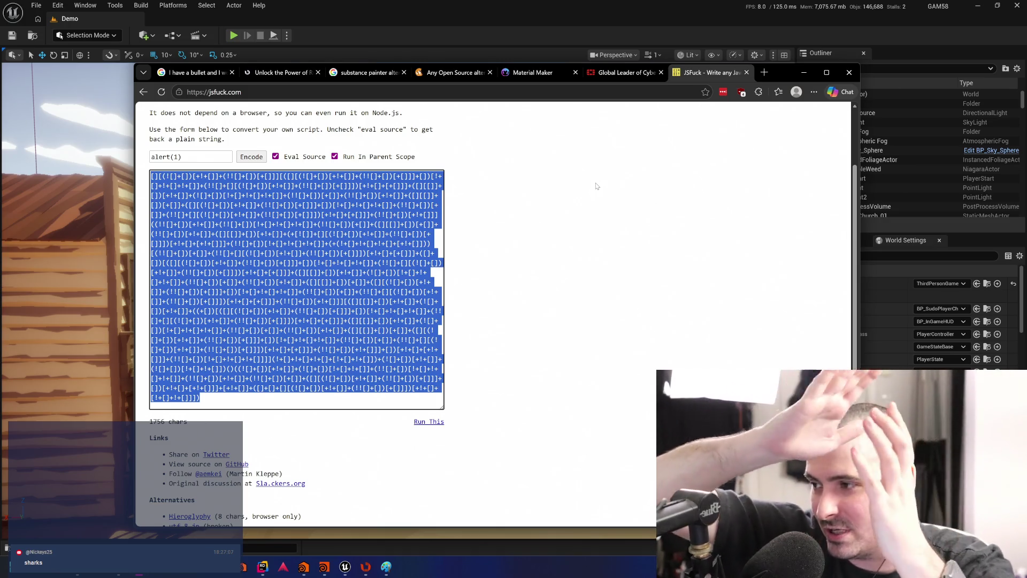
{"action": "left_click_drag", "start_coordinate": [202, 400], "coordinate": [159, 155]}
{"action": "left_click", "coordinate": [228, 364]}
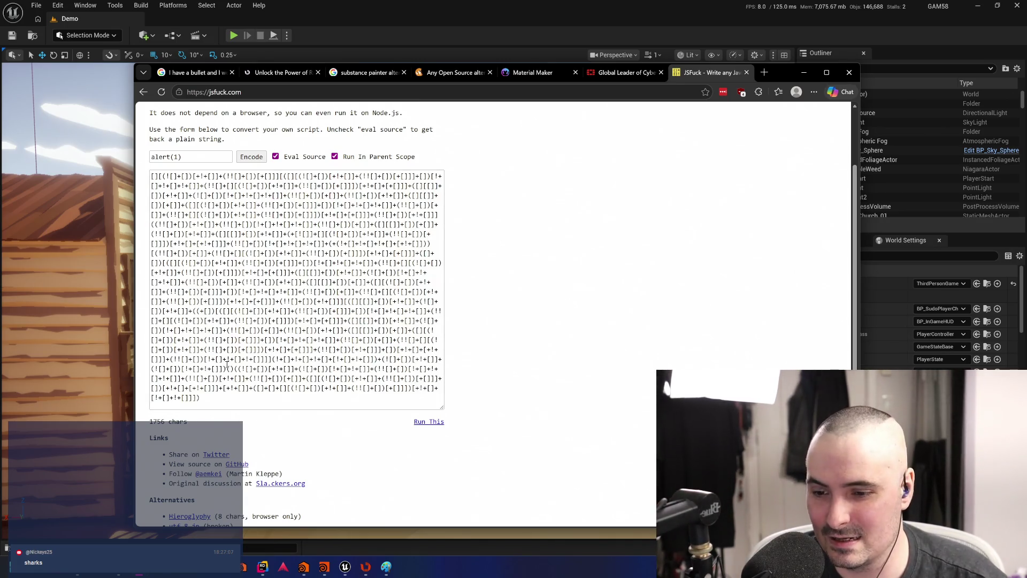
{"action": "left_click_drag", "start_coordinate": [212, 396], "coordinate": [160, 194]}
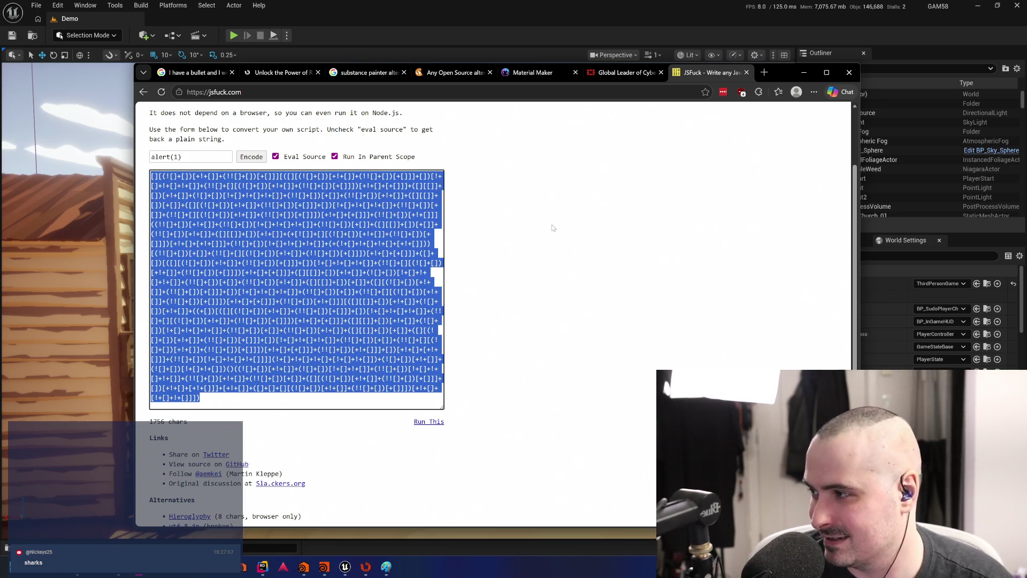
{"action": "left_click", "coordinate": [541, 241]}
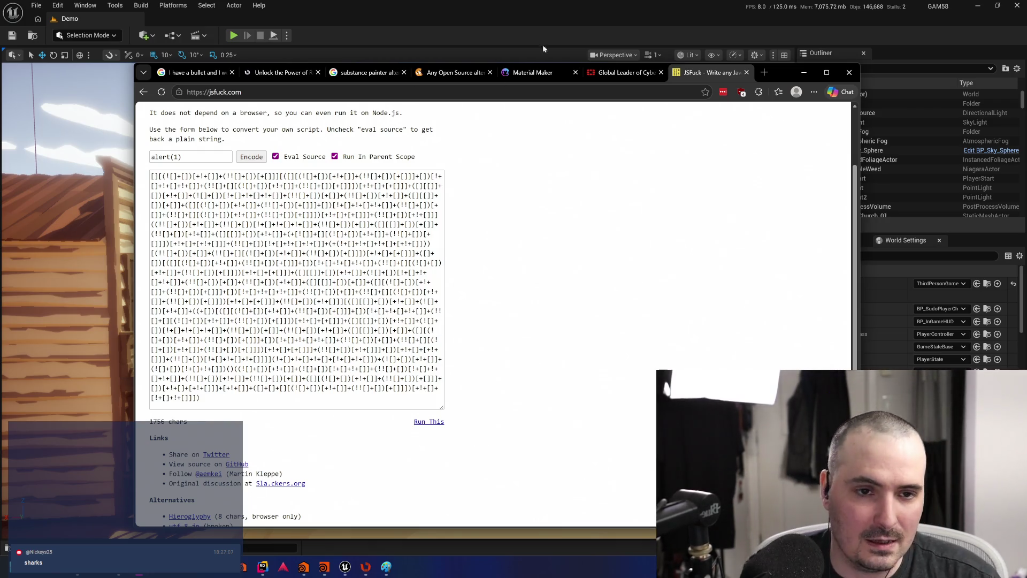
- Close the JSFuck and Fortinet tabs and minimize Edge
{"action": "middle_click", "coordinate": [721, 73]}
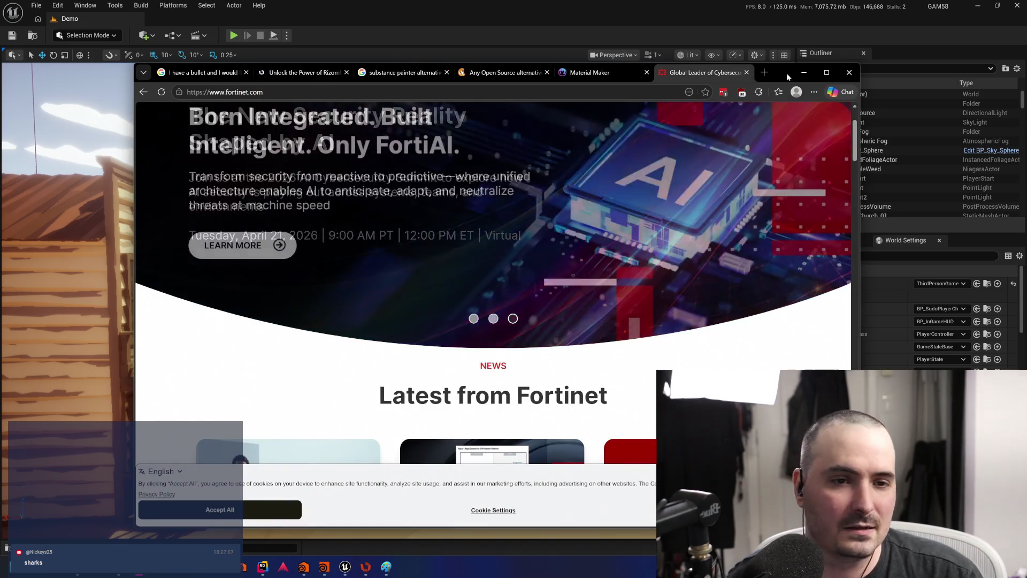
{"action": "middle_click", "coordinate": [698, 72]}
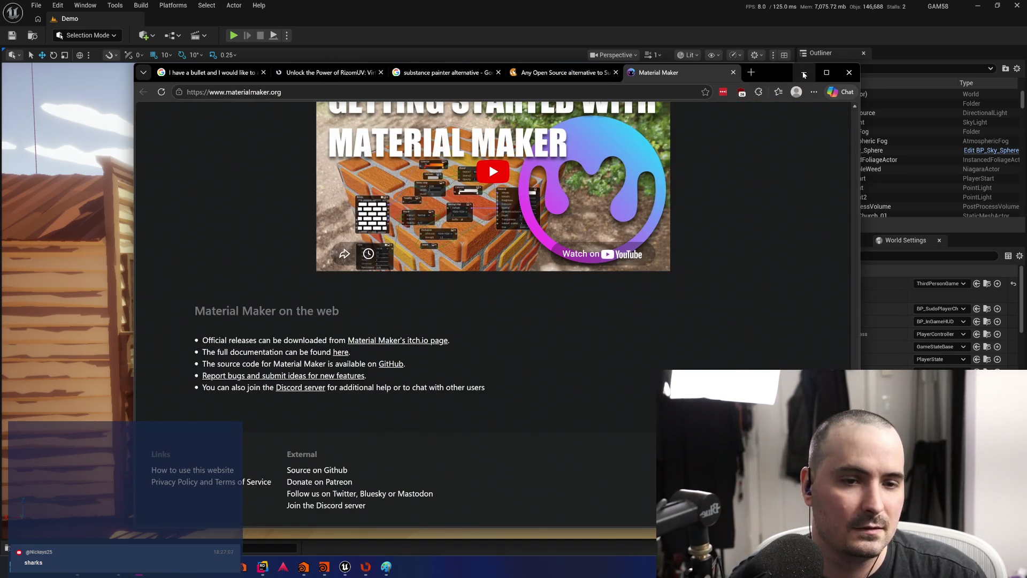
{"action": "left_click", "coordinate": [804, 72]}
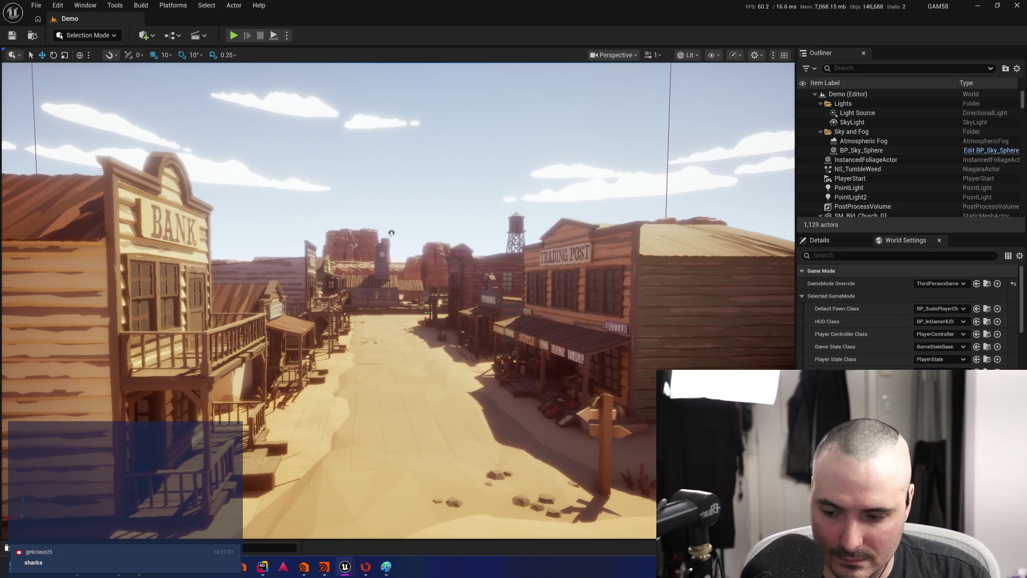
- In the Content Drawer, go to GAM58 > Blueprints > Actors and open BP_Pistol
{"action": "key", "text": "ctrl+space"}
{"action": "left_click", "coordinate": [594, 507]}
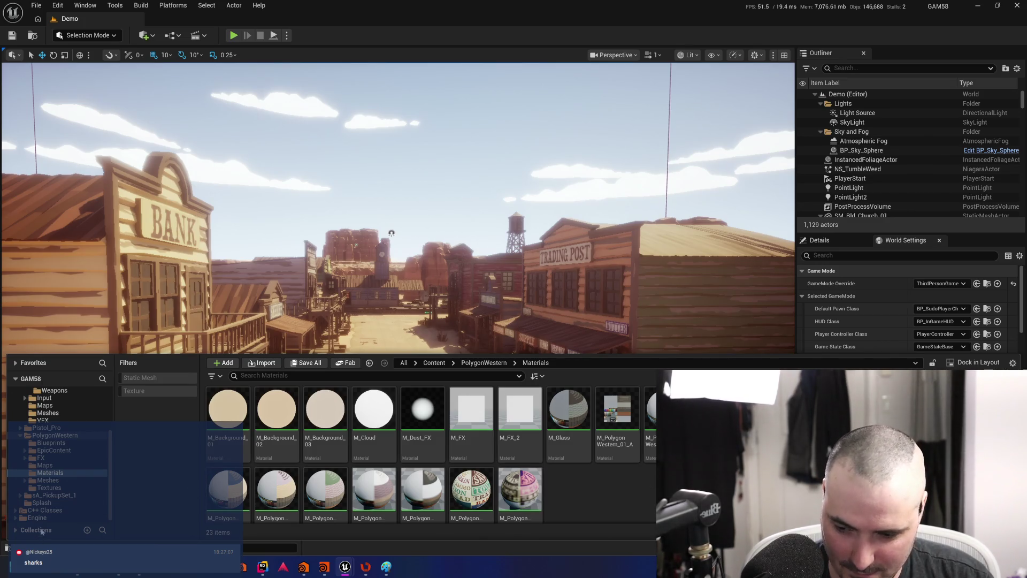
{"action": "scroll", "coordinate": [63, 428], "scroll_direction": "up", "scroll_amount": 3}
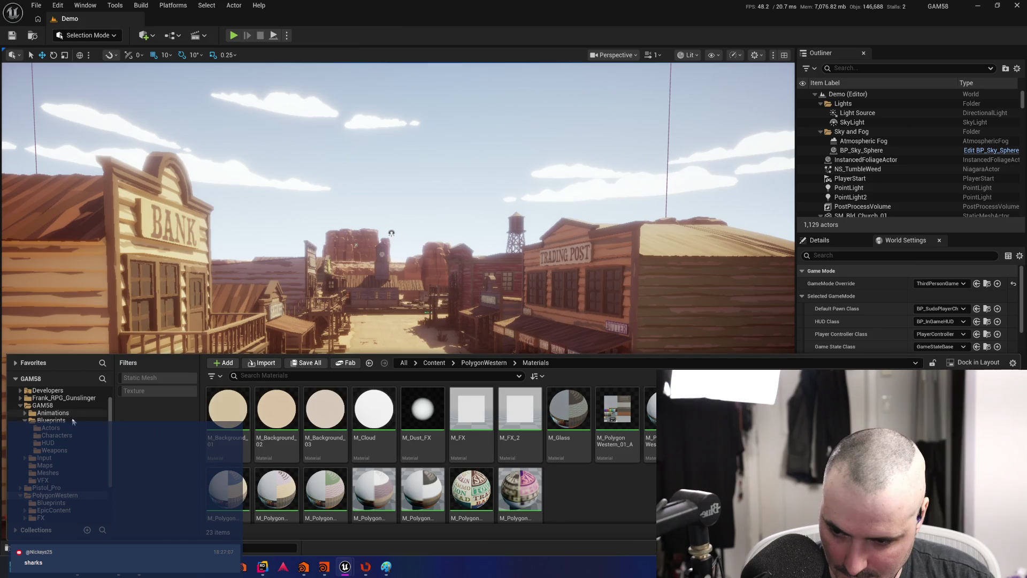
{"action": "left_click", "coordinate": [69, 428]}
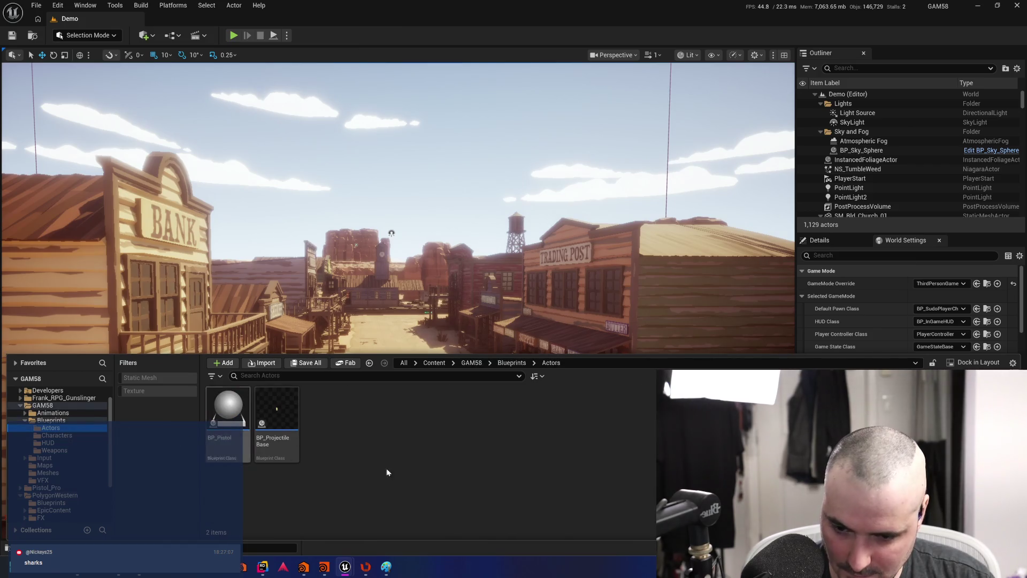
{"action": "mouse_move", "coordinate": [269, 440]}
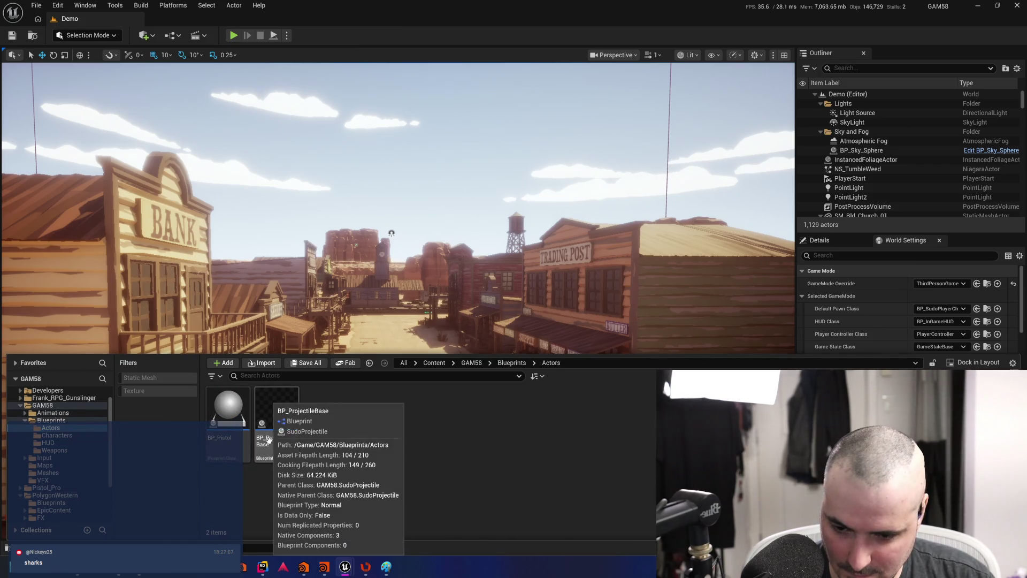
{"action": "double_click", "coordinate": [218, 451]}
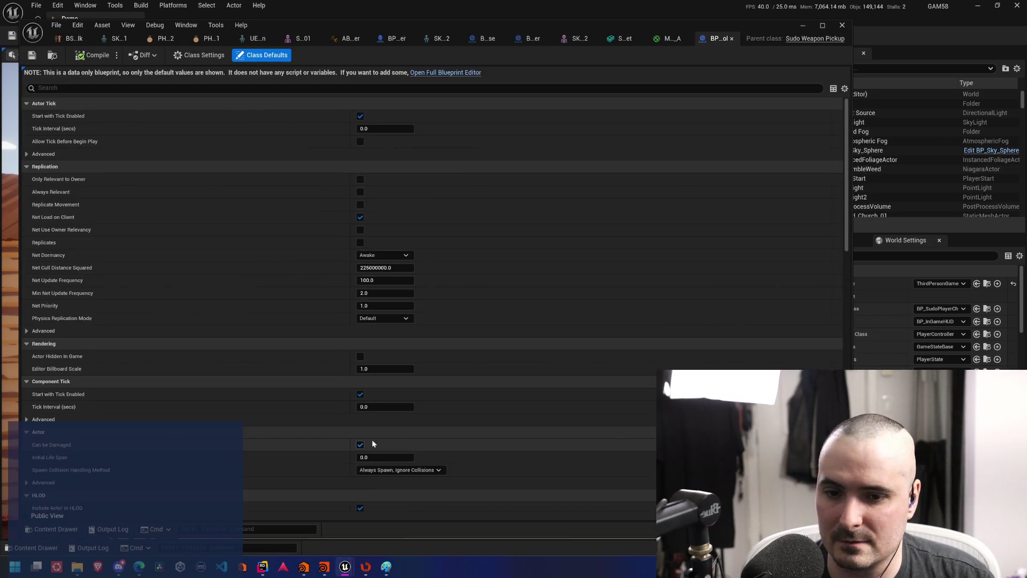
- Delete BP_Pistol's Event Tick node, keeping BeginPlay and ActorBeginOverlap, and compile
{"action": "left_click", "coordinate": [451, 73]}
{"action": "mouse_move", "coordinate": [535, 367]}
{"action": "left_mouse_down"}
{"action": "mouse_move", "coordinate": [498, 315]}
{"action": "mouse_move", "coordinate": [461, 314]}
{"action": "mouse_move", "coordinate": [461, 367]}
{"action": "mouse_move", "coordinate": [452, 362]}
{"action": "mouse_move", "coordinate": [453, 334]}
{"action": "left_mouse_up"}
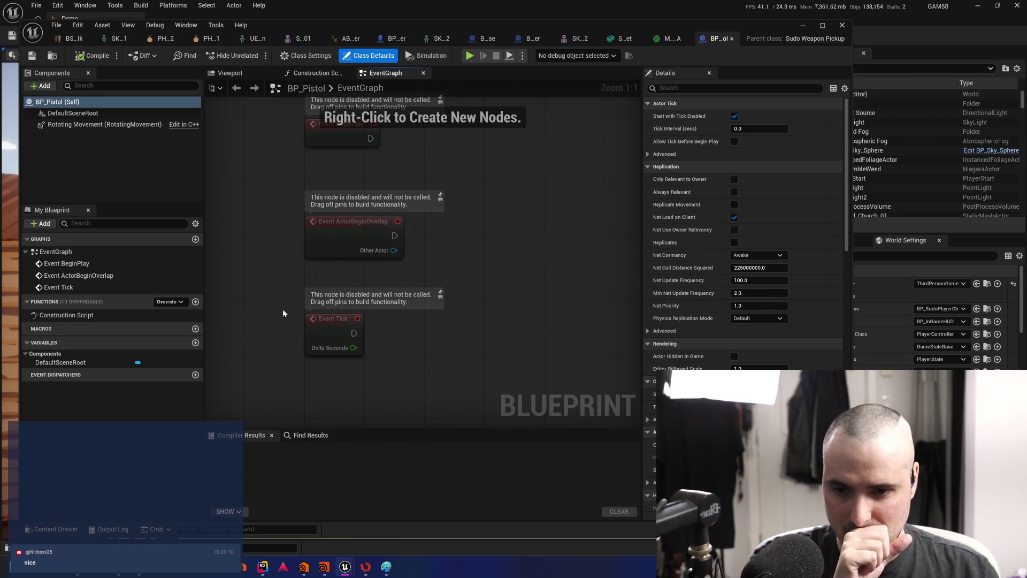
{"action": "left_click_drag", "start_coordinate": [283, 310], "coordinate": [378, 366]}
{"action": "key", "text": "Delete"}
{"action": "key", "text": "Home"}
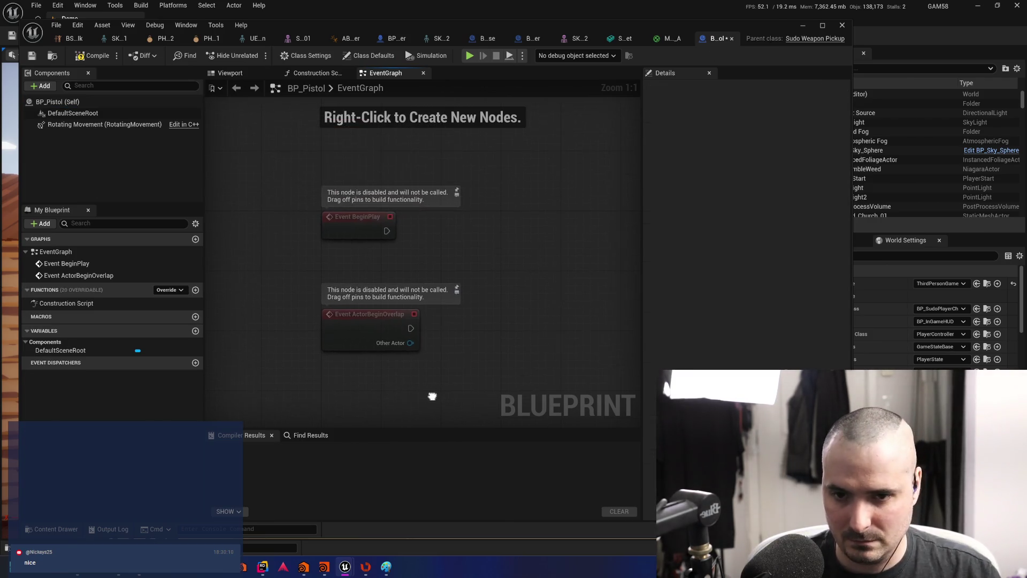
{"action": "left_click_drag", "start_coordinate": [507, 248], "coordinate": [512, 210]}
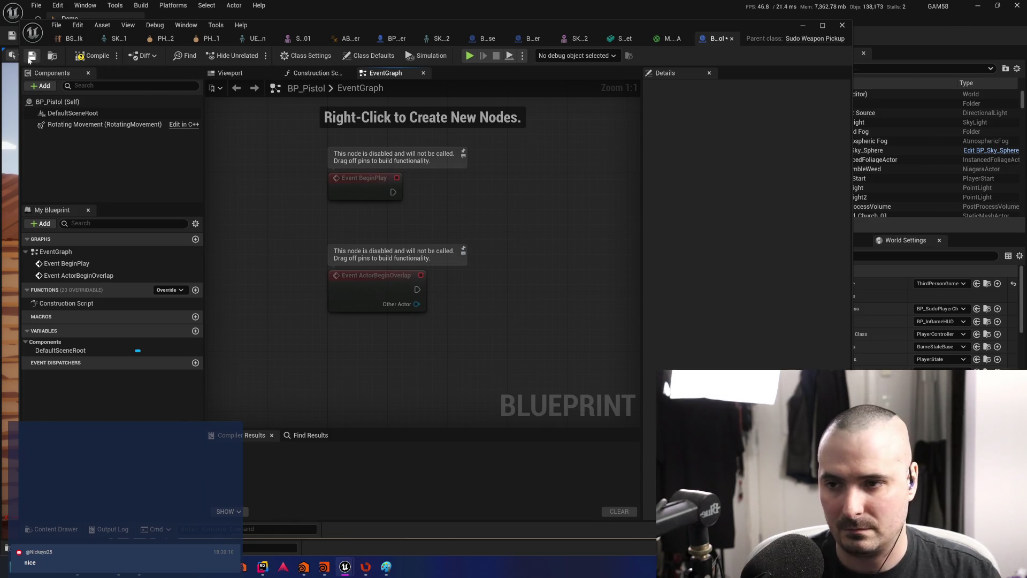
{"action": "left_click", "coordinate": [92, 54]}
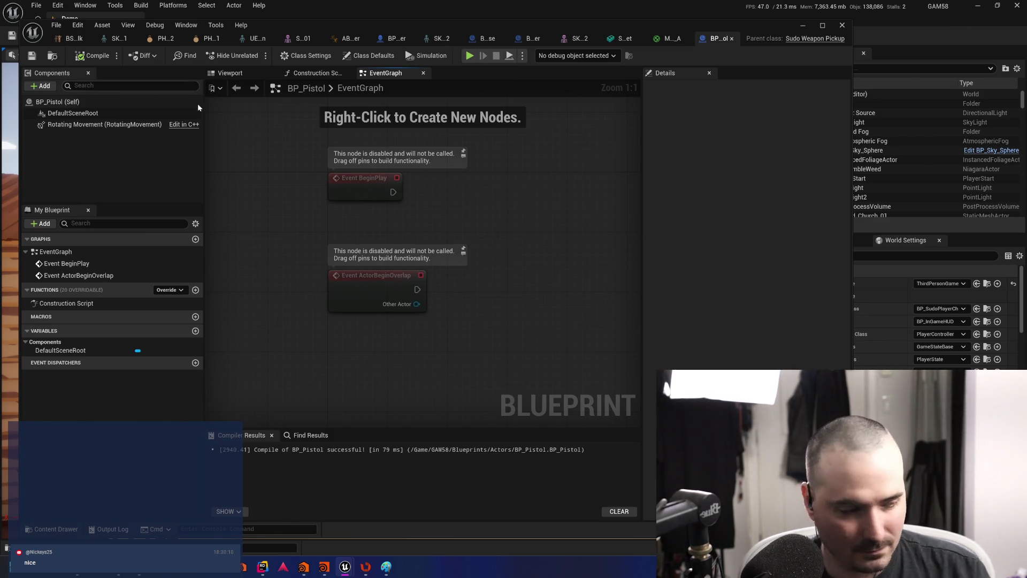
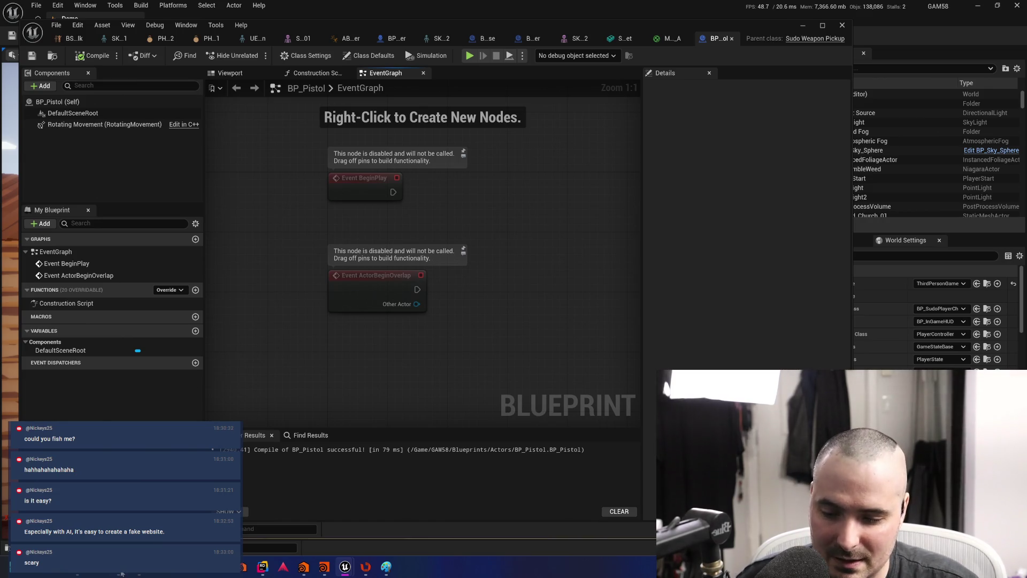
- Bring the Material Maker page forward in Edge and open its developer tools via Inspect
{"action": "left_click", "coordinate": [139, 570]}
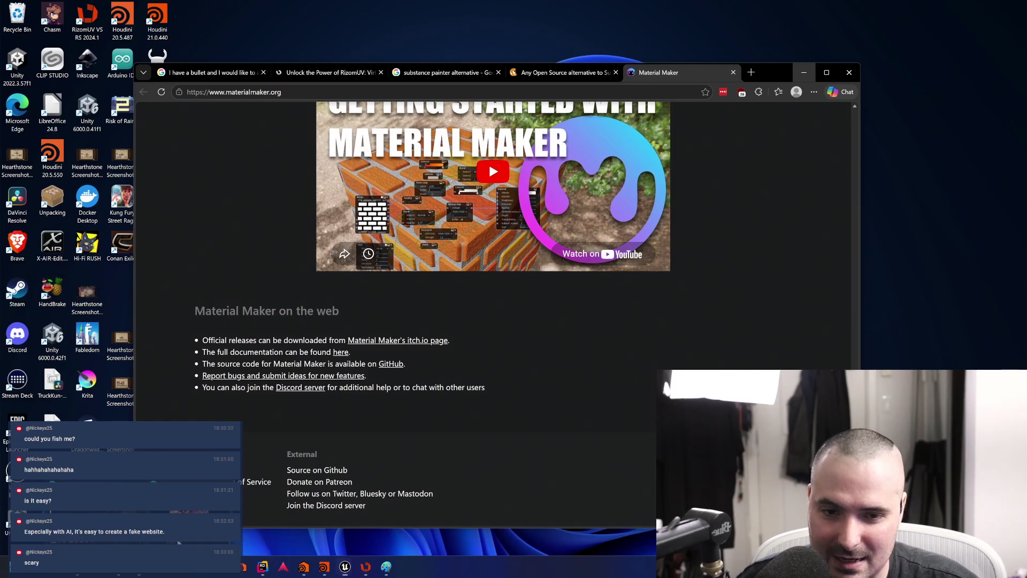
{"action": "right_click", "coordinate": [705, 260]}
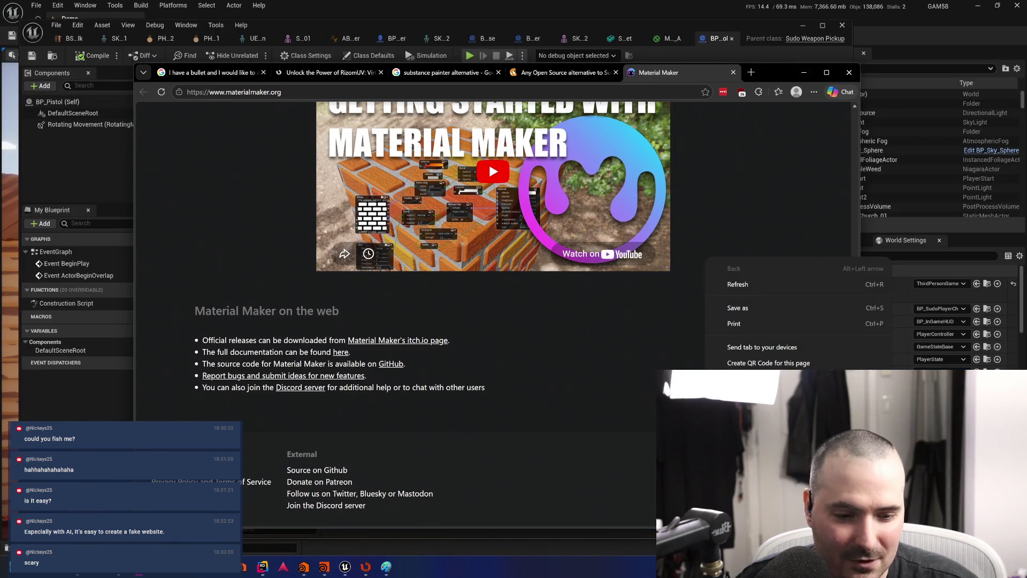
{"action": "left_click", "coordinate": [749, 513]}
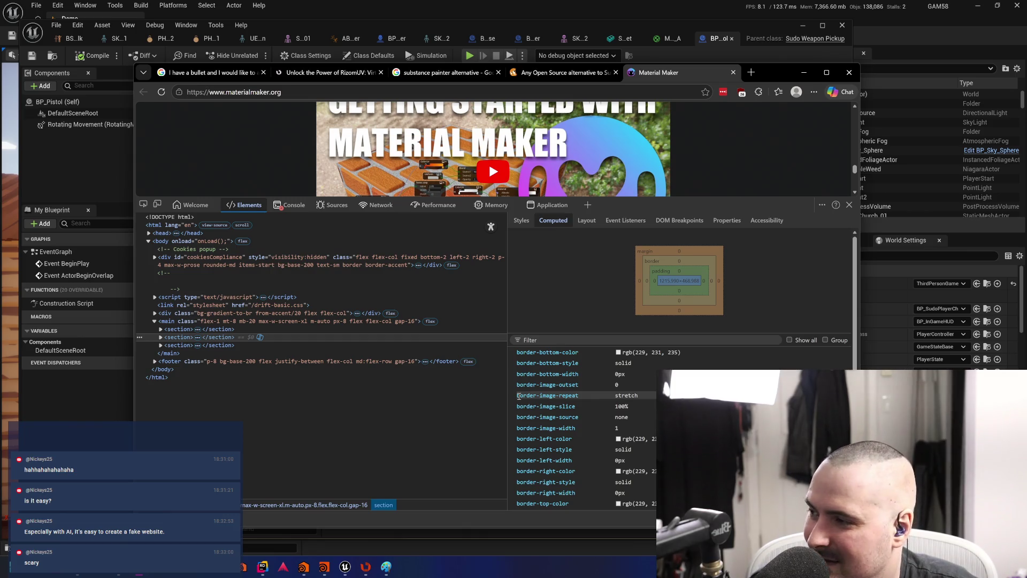
- Close DevTools and start saving the page as Material Maker.html in Downloads
{"action": "left_click", "coordinate": [849, 205]}
{"action": "key", "text": "ctrl+s"}
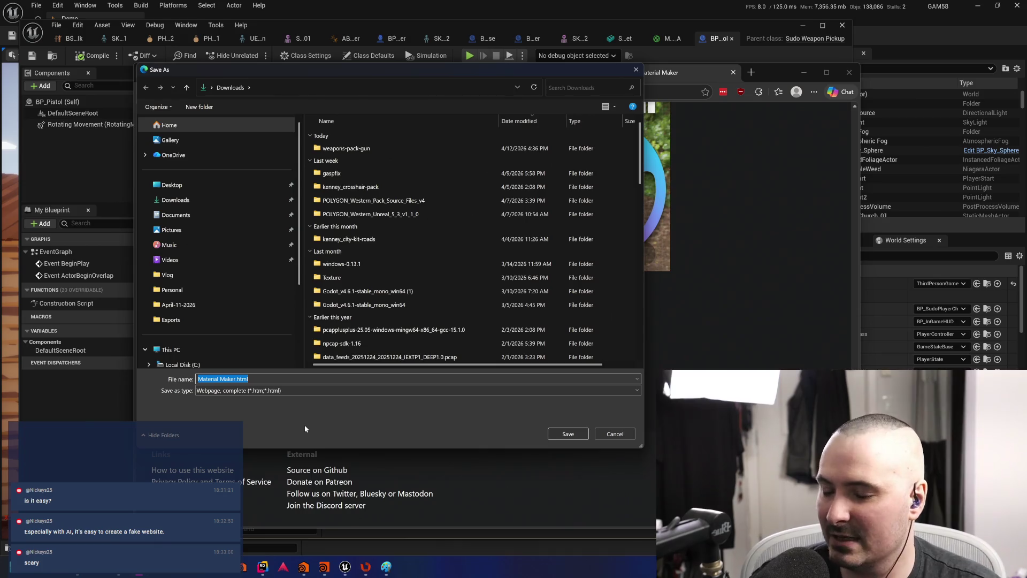
- Cancel the Save As dialog to return to the Material Maker homepage
{"action": "left_click", "coordinate": [615, 432]}
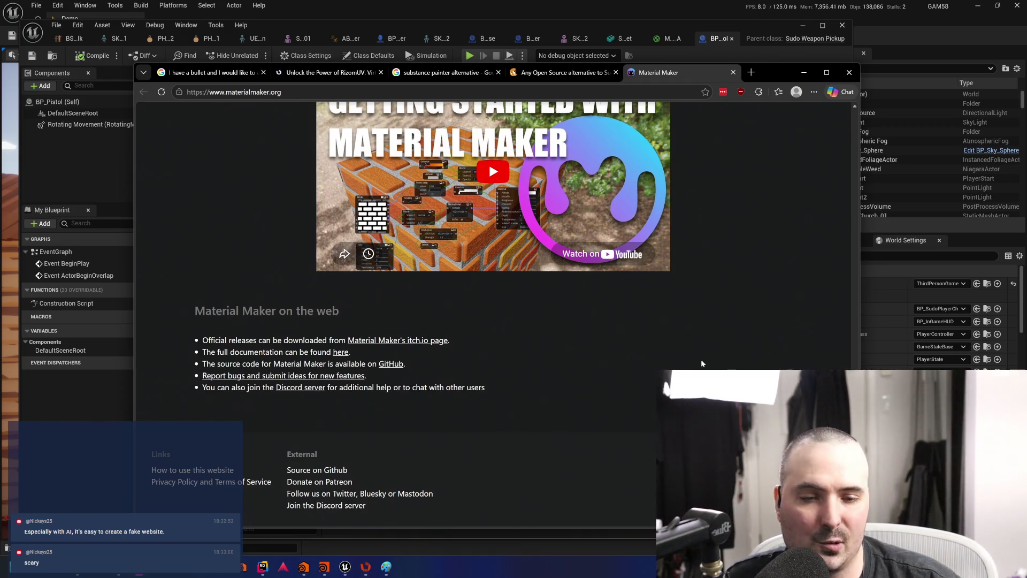
{"action": "scroll", "coordinate": [717, 360], "scroll_direction": "up", "scroll_amount": 5}
{"action": "scroll", "coordinate": [727, 362], "scroll_direction": "up", "scroll_amount": 10}
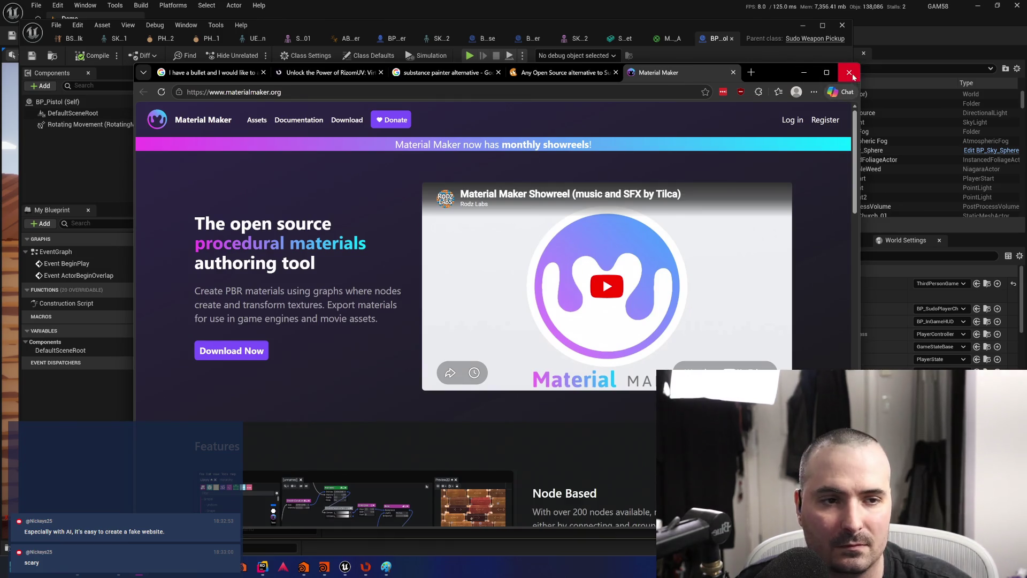
{"action": "scroll", "coordinate": [588, 432], "scroll_direction": "down", "scroll_amount": 15}
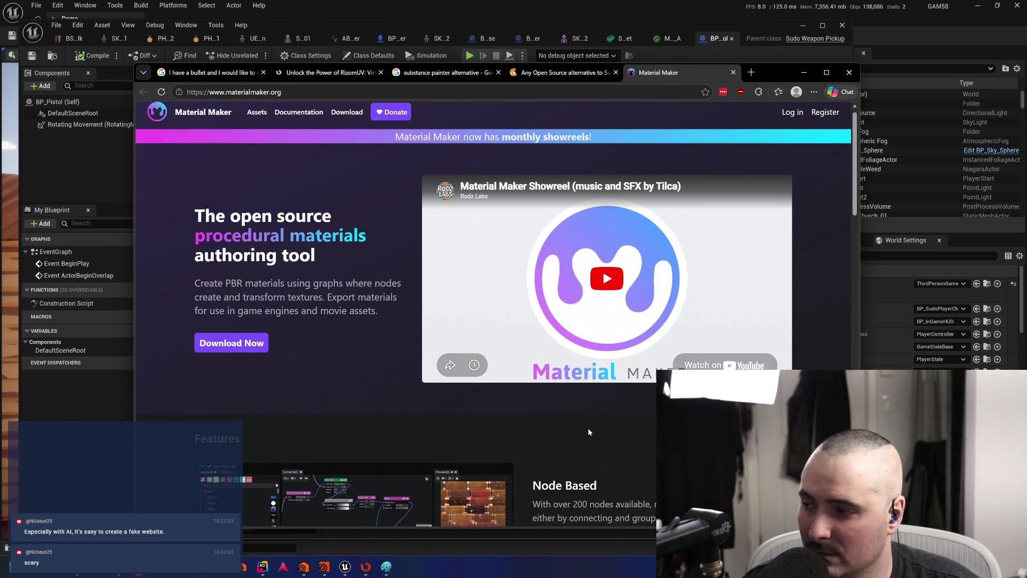
{"action": "scroll", "coordinate": [652, 373], "scroll_direction": "down", "scroll_amount": 10}
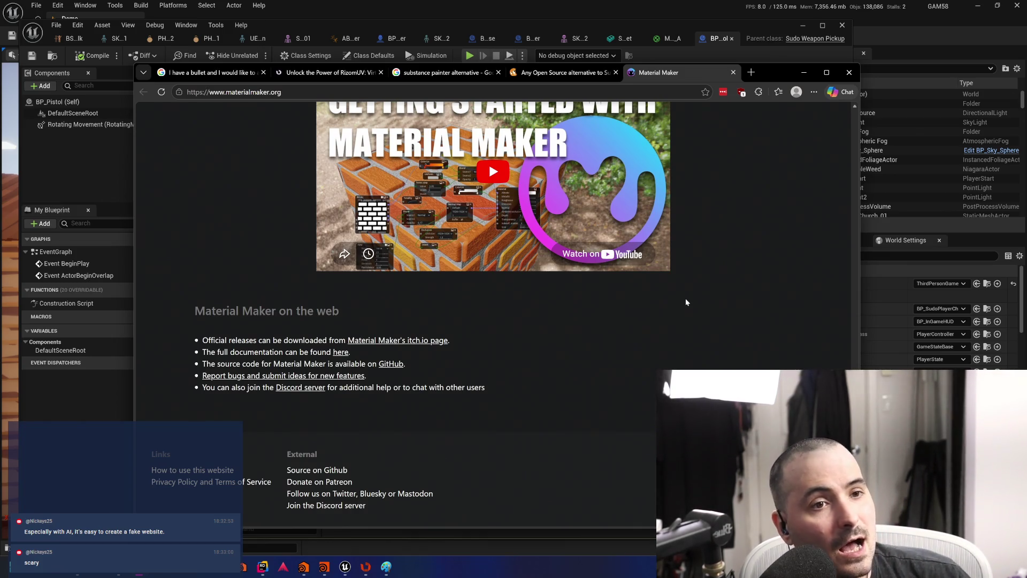
- In a new tab, search Google for 'axios news' and briefly check the image results
{"action": "left_click", "coordinate": [751, 73]}
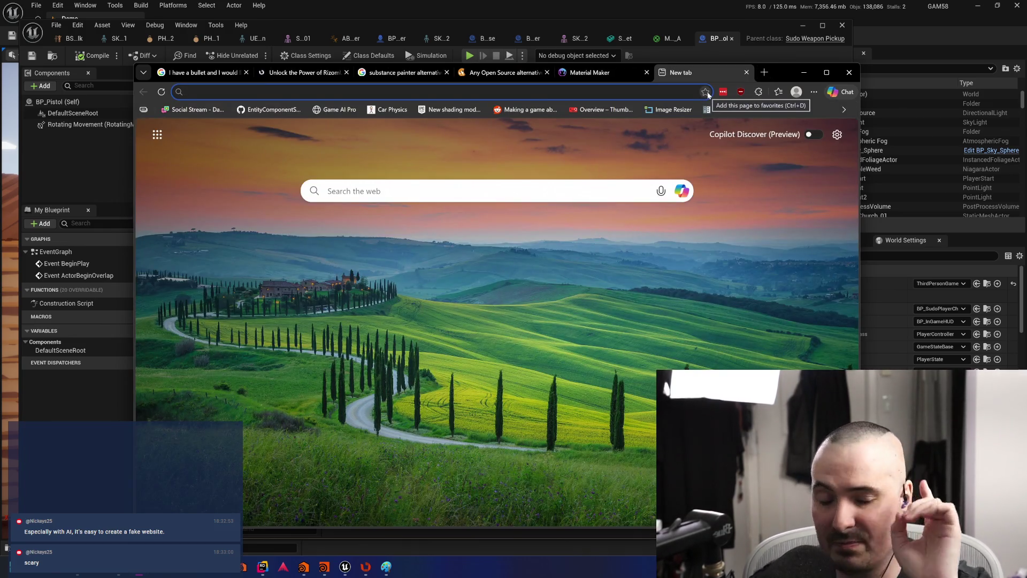
{"action": "type", "text": "ax"}
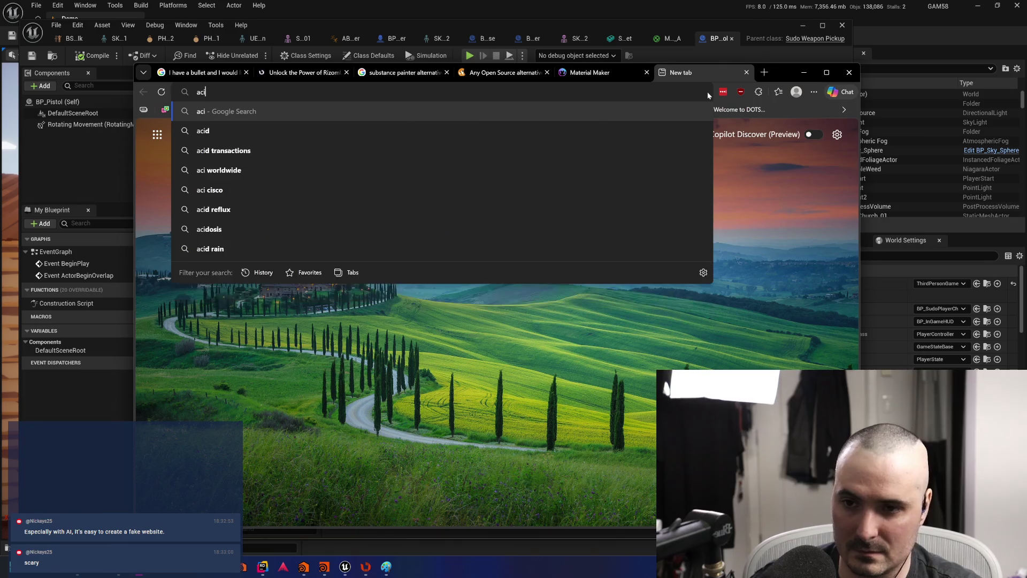
{"action": "type", "text": "ios"}
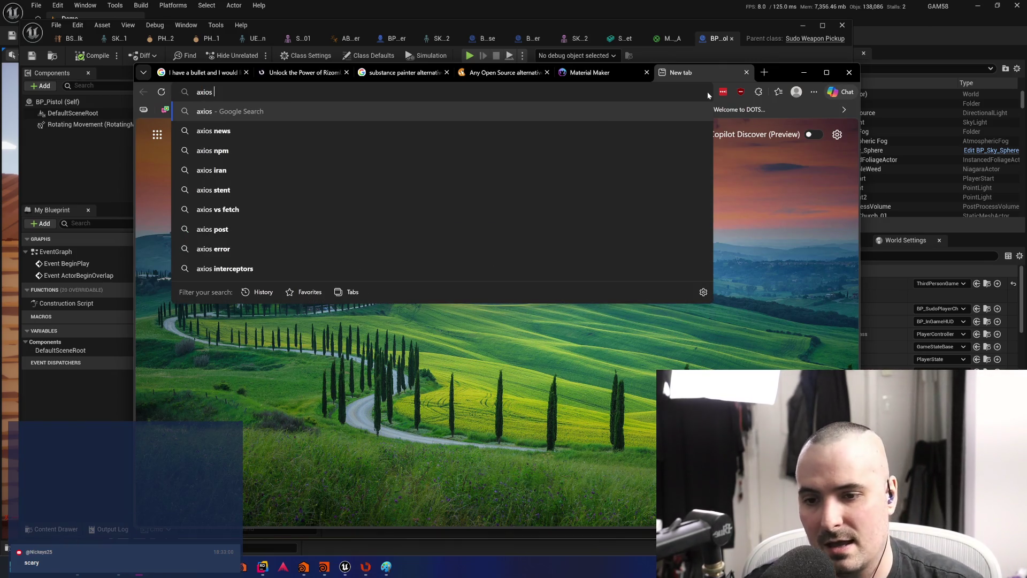
{"action": "key", "text": "Down"}
{"action": "key", "text": "Return"}
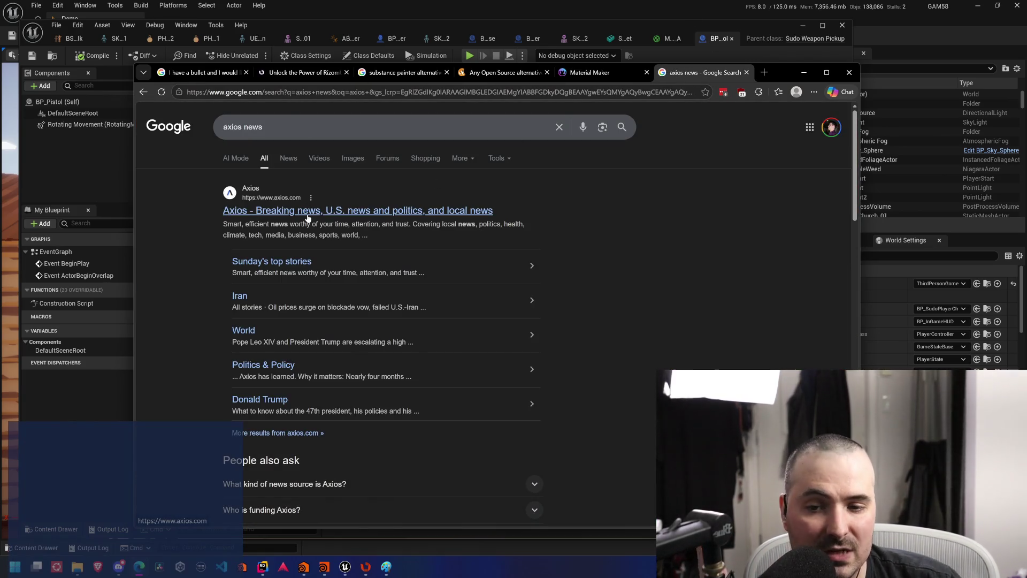
{"action": "left_click", "coordinate": [346, 160]}
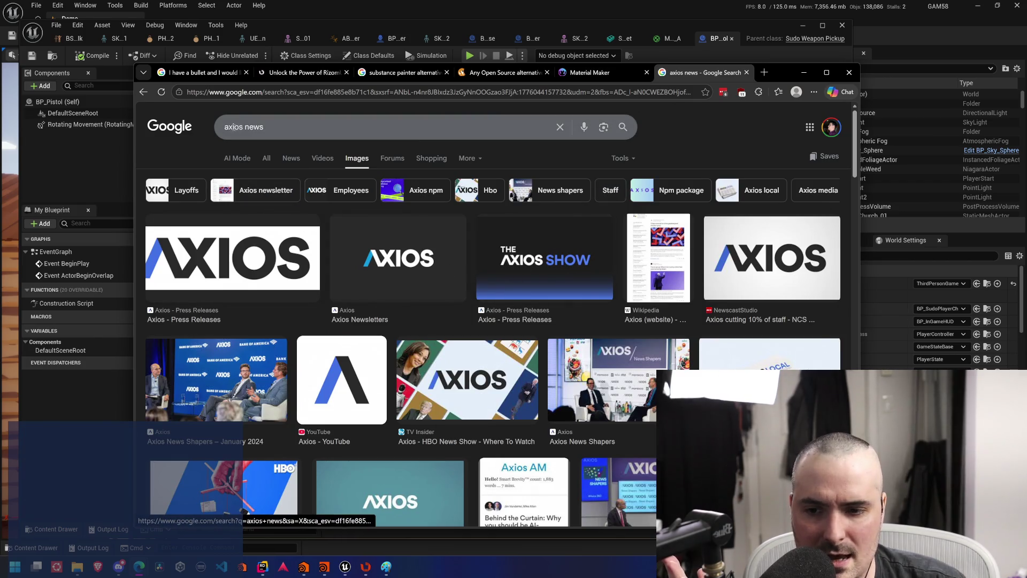
{"action": "left_click", "coordinate": [267, 160]}
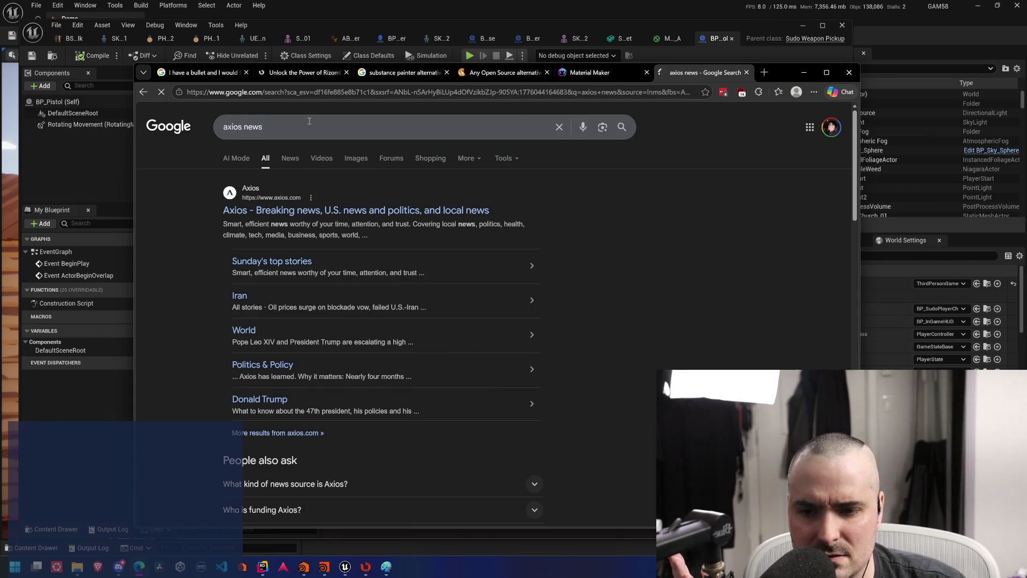
- Refine the query to 'axios npm', then to 'axios npm hack'
{"action": "left_click", "coordinate": [328, 126]}
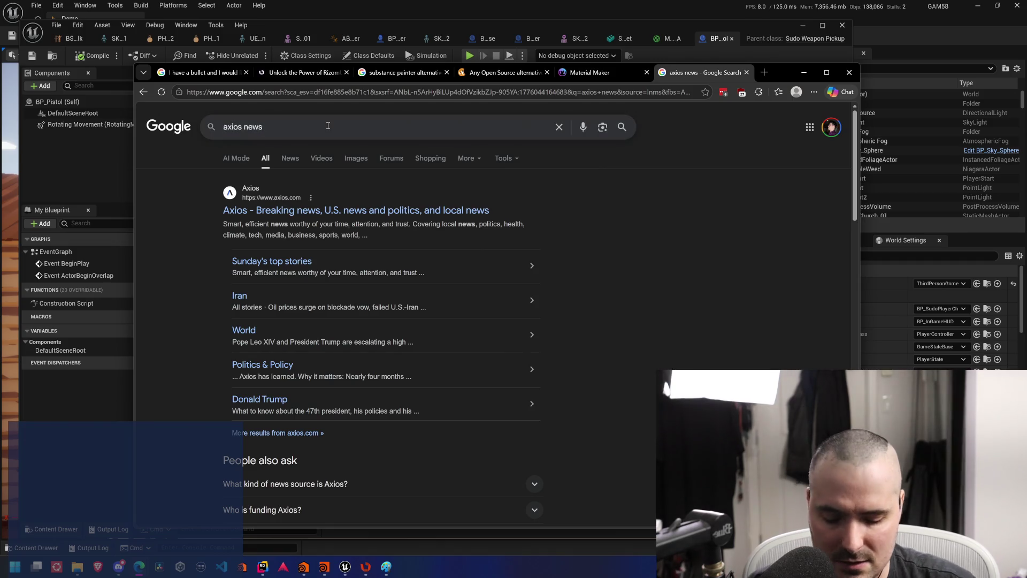
{"action": "key", "text": "BackSpace"}
{"action": "key", "text": "BackSpace"}
{"action": "key", "text": "BackSpace"}
{"action": "type", "text": "npm"}
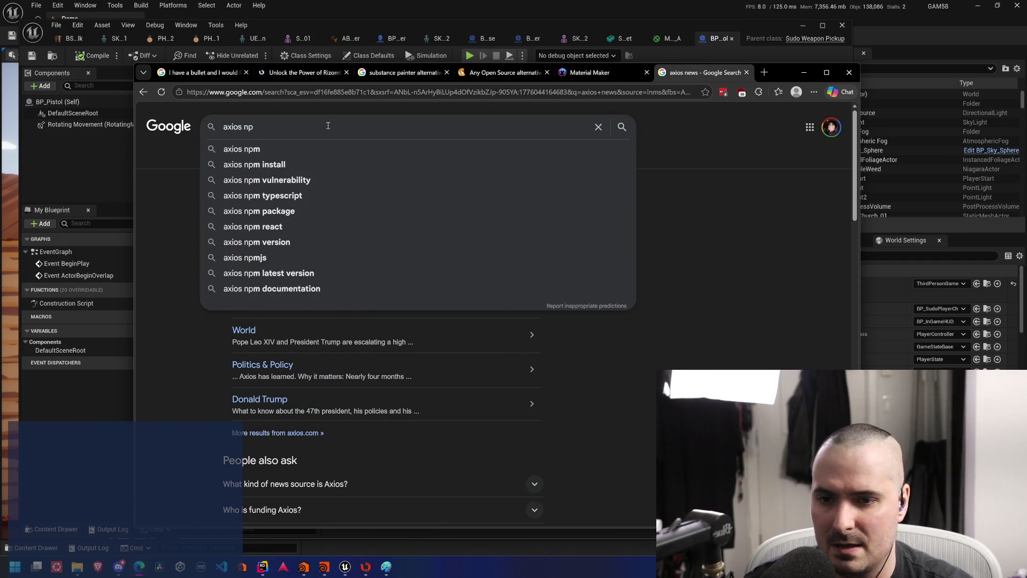
{"action": "key", "text": "Return"}
{"action": "left_click", "coordinate": [325, 128]}
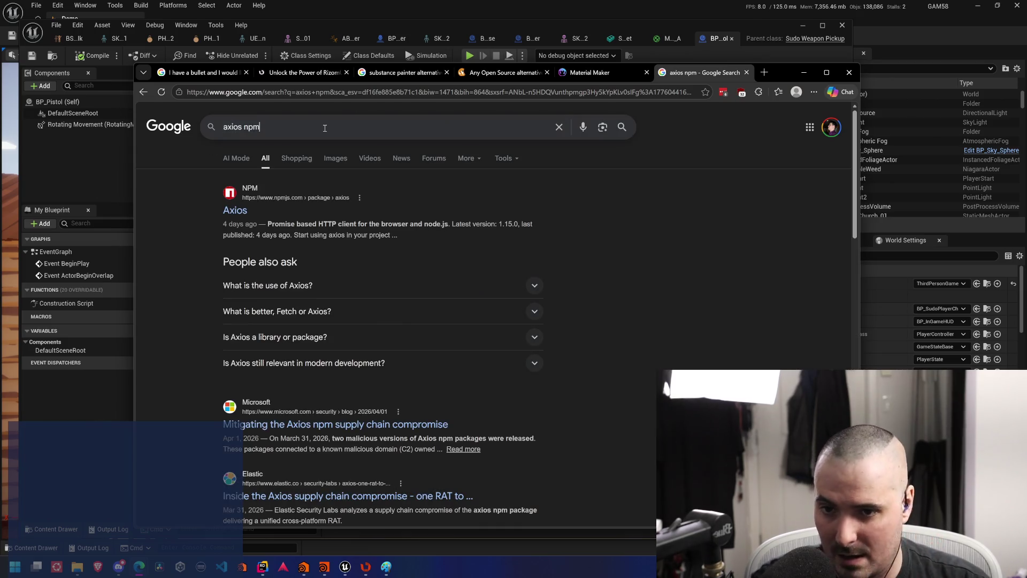
{"action": "type", "text": "hack"}
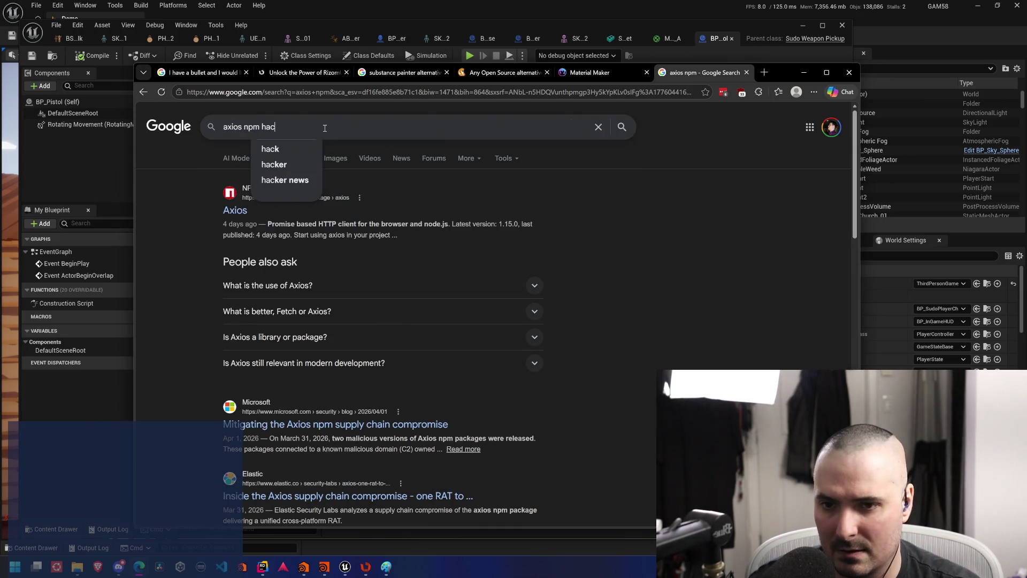
{"action": "key", "text": "Return"}
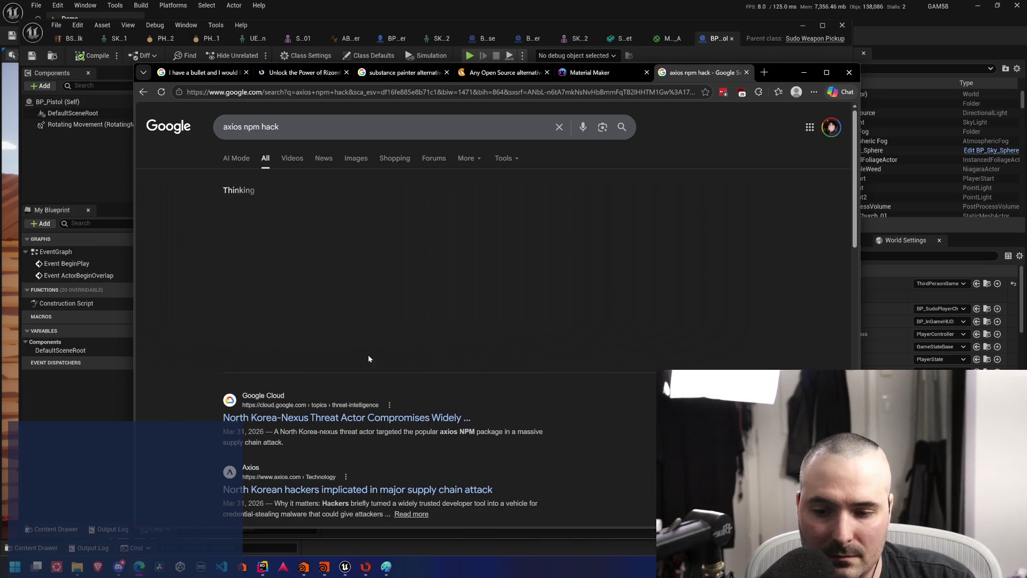
- Open the Google Cloud threat intelligence article on the axios npm compromise and read its opening sections
{"action": "left_click", "coordinate": [386, 418]}
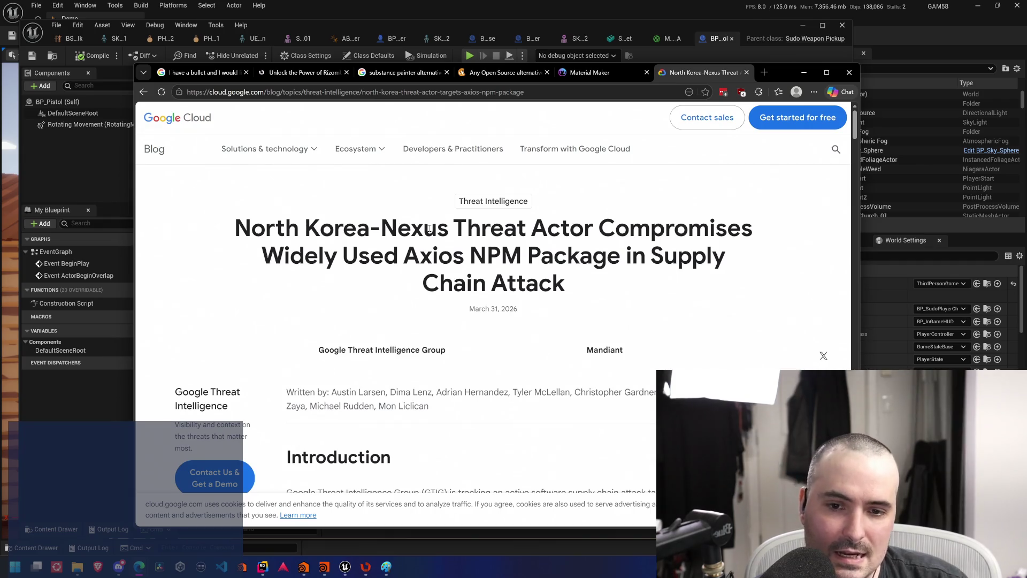
{"action": "scroll", "coordinate": [434, 252], "scroll_direction": "down", "scroll_amount": 2}
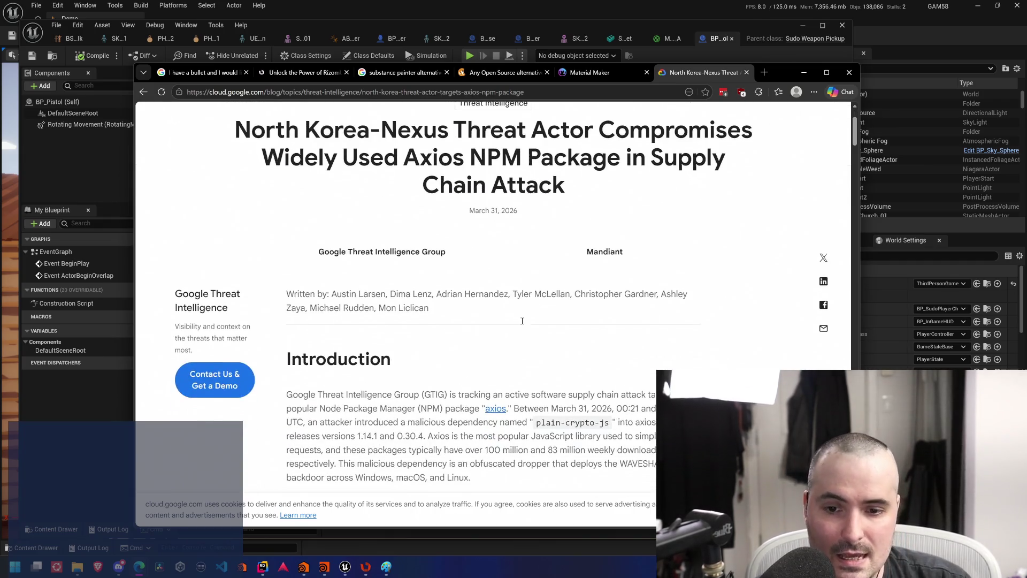
{"action": "scroll", "coordinate": [523, 324], "scroll_direction": "up", "scroll_amount": 2}
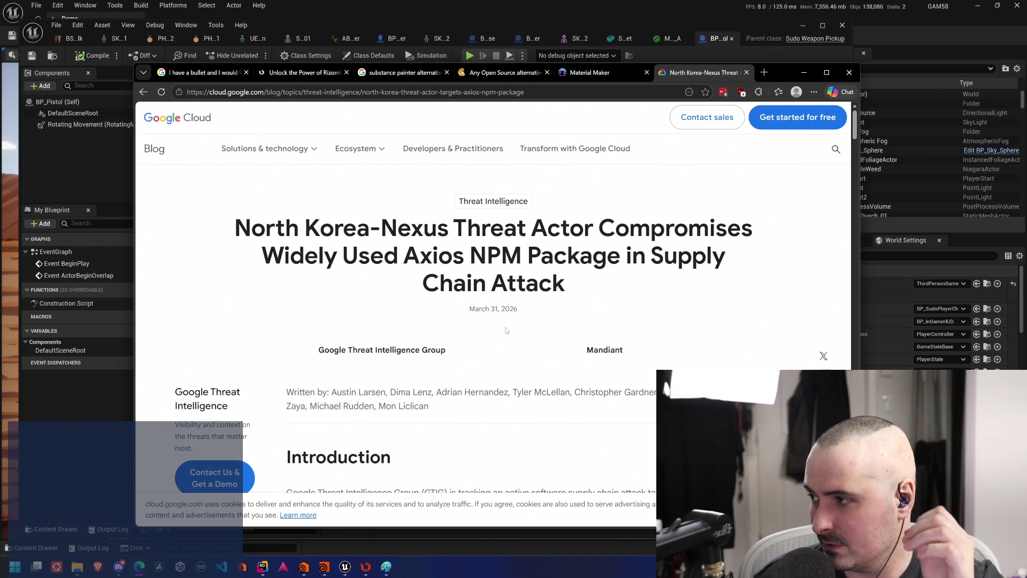
{"action": "scroll", "coordinate": [527, 305], "scroll_direction": "down", "scroll_amount": 5}
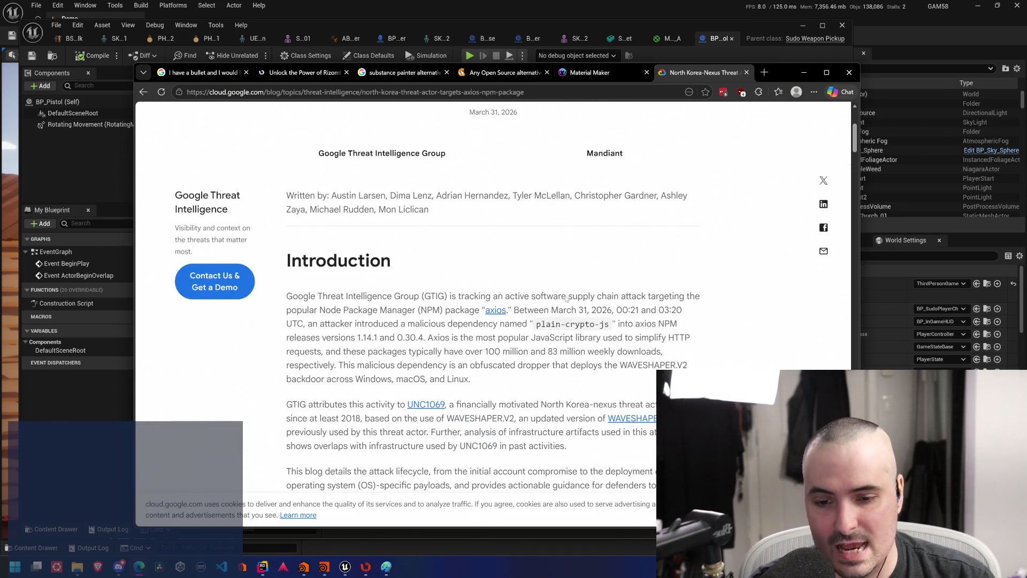
{"action": "scroll", "coordinate": [562, 297], "scroll_direction": "down", "scroll_amount": 3}
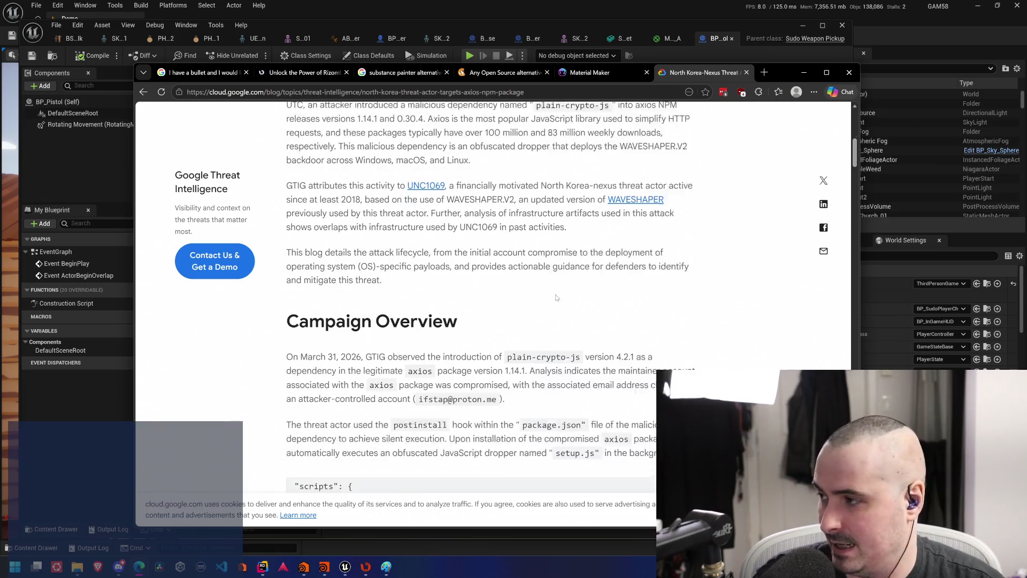
{"action": "scroll", "coordinate": [556, 297], "scroll_direction": "down", "scroll_amount": 4}
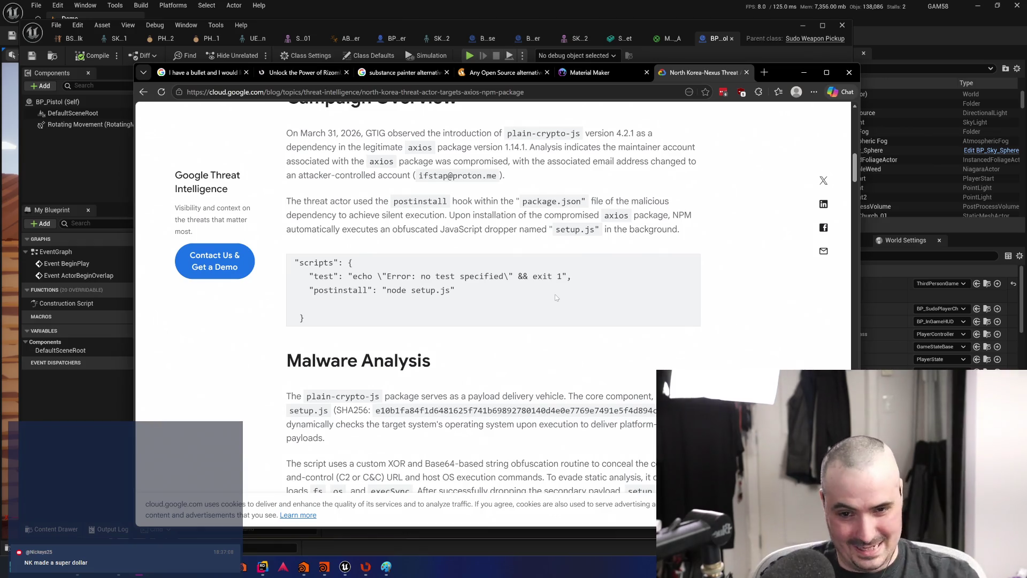
{"action": "scroll", "coordinate": [578, 189], "scroll_direction": "down", "scroll_amount": 5}
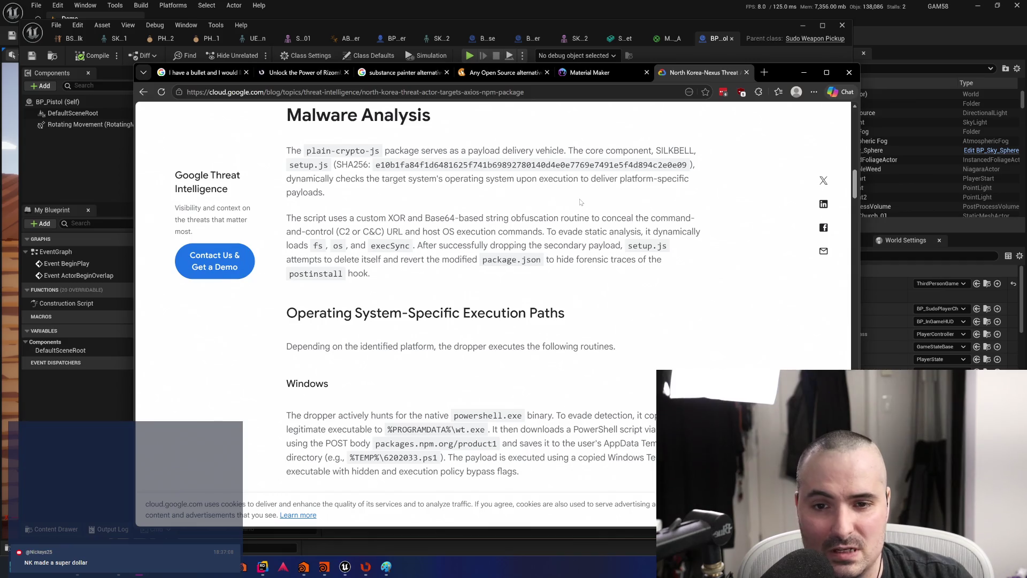
{"action": "scroll", "coordinate": [581, 202], "scroll_direction": "down", "scroll_amount": 10}
{"action": "scroll", "coordinate": [580, 202], "scroll_direction": "down", "scroll_amount": 10}
- Scroll through the rest of the article, then return to the 'axios npm hack' results tab
{"action": "scroll", "coordinate": [580, 239], "scroll_direction": "up", "scroll_amount": 3}
{"action": "scroll", "coordinate": [630, 250], "scroll_direction": "down", "scroll_amount": 5}
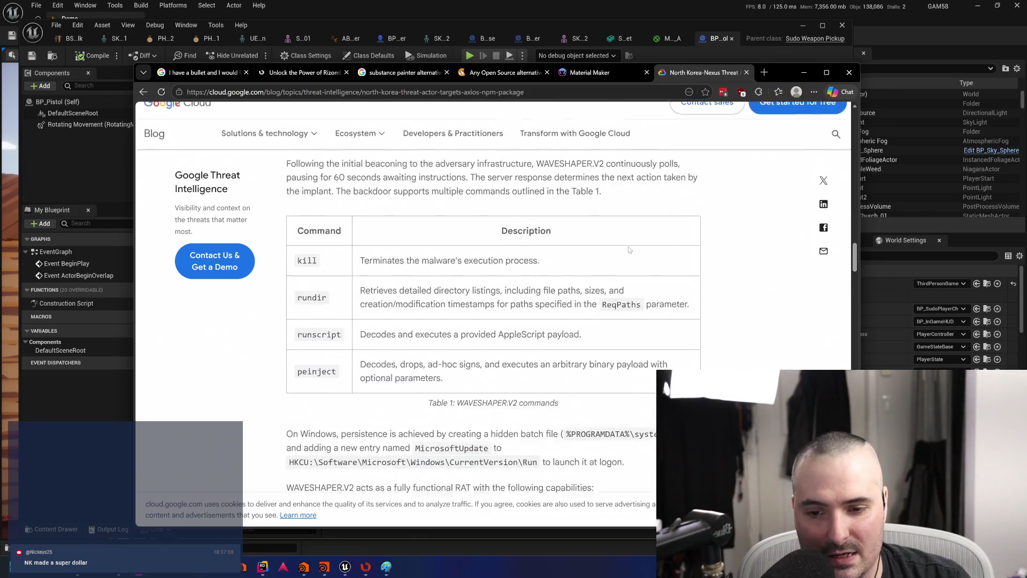
{"action": "scroll", "coordinate": [630, 250], "scroll_direction": "down", "scroll_amount": 14}
{"action": "scroll", "coordinate": [630, 250], "scroll_direction": "down", "scroll_amount": 4}
{"action": "scroll", "coordinate": [627, 261], "scroll_direction": "down", "scroll_amount": 5}
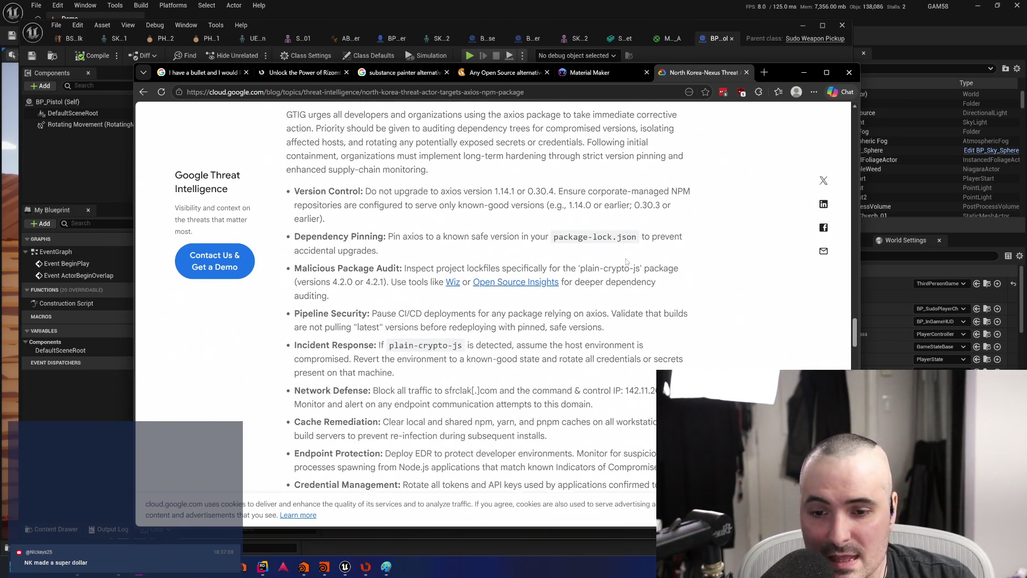
{"action": "scroll", "coordinate": [627, 261], "scroll_direction": "down", "scroll_amount": 4}
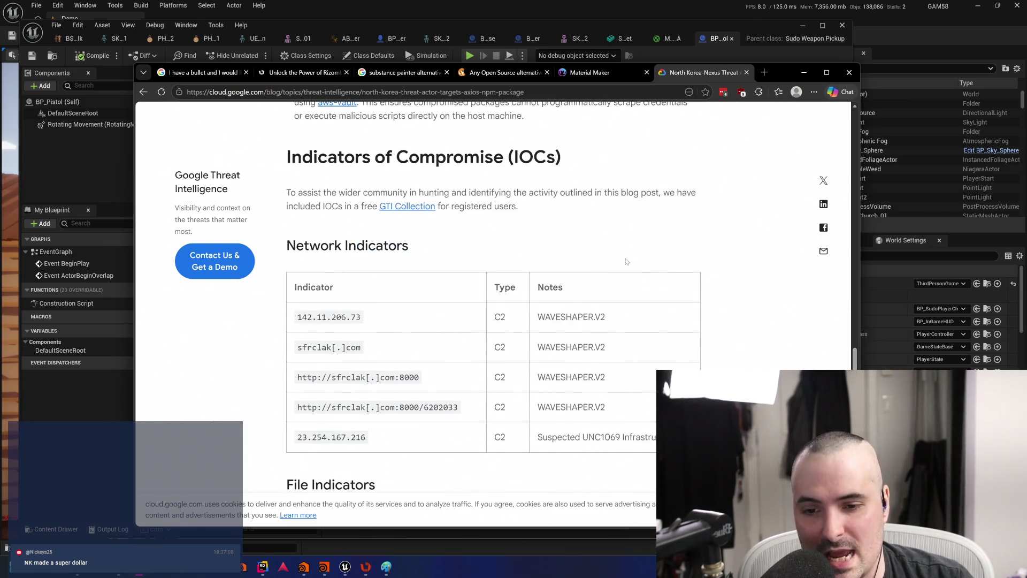
{"action": "scroll", "coordinate": [627, 261], "scroll_direction": "up", "scroll_amount": 9}
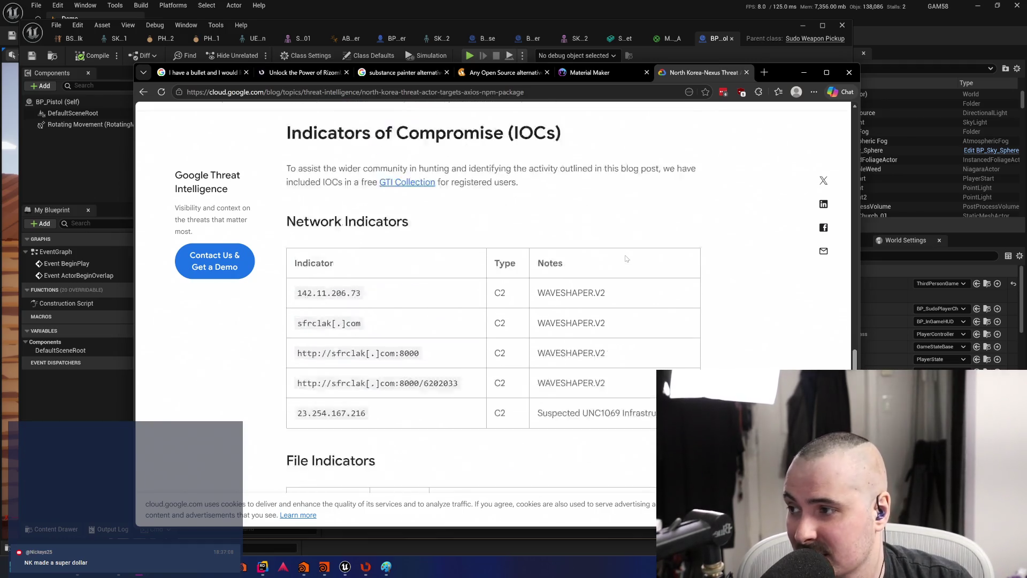
{"action": "scroll", "coordinate": [626, 256], "scroll_direction": "up", "scroll_amount": 15}
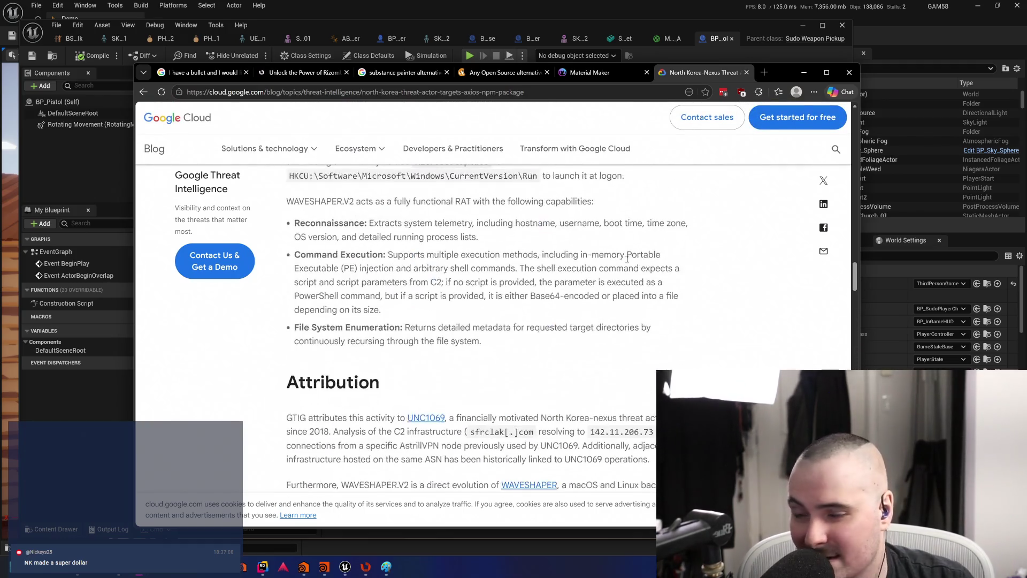
{"action": "scroll", "coordinate": [626, 259], "scroll_direction": "up", "scroll_amount": 12}
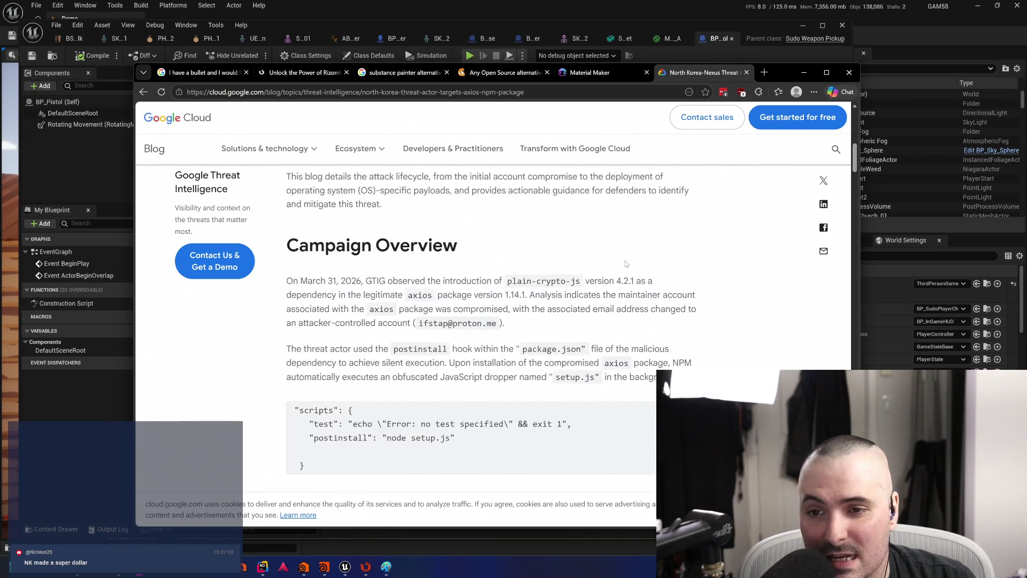
{"action": "left_click", "coordinate": [143, 94]}
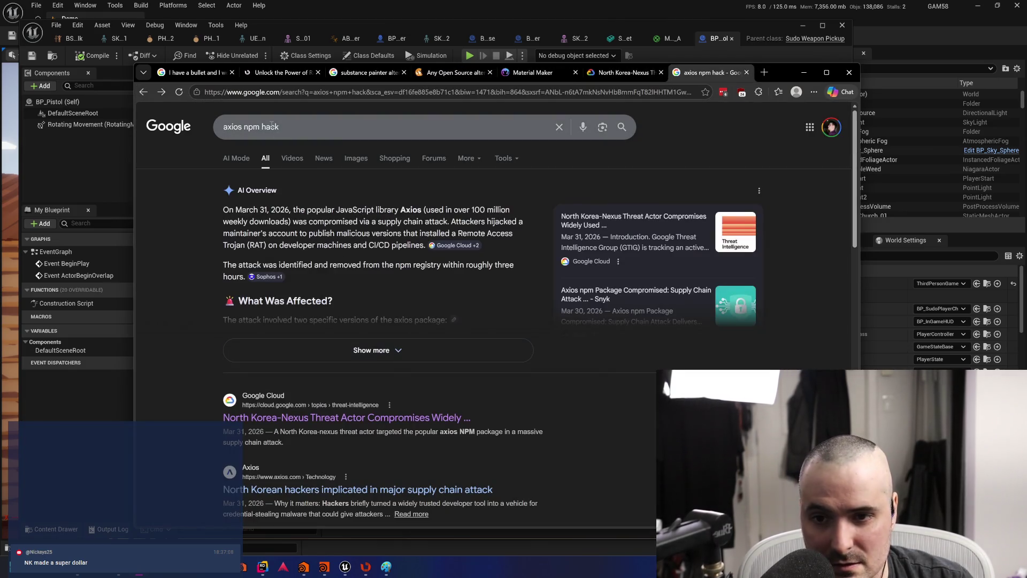
- Trim the query to 'axios npm' and open the axios package page on npmjs.com (version 1.15.0)
{"action": "double_click", "coordinate": [270, 128]}
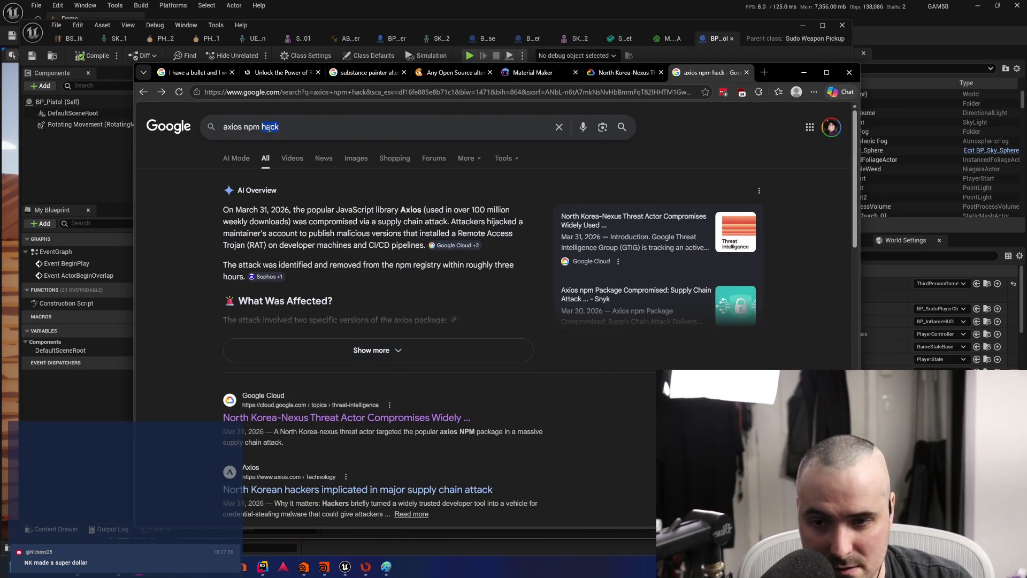
{"action": "key", "text": "BackSpace"}
{"action": "key", "text": "Return"}
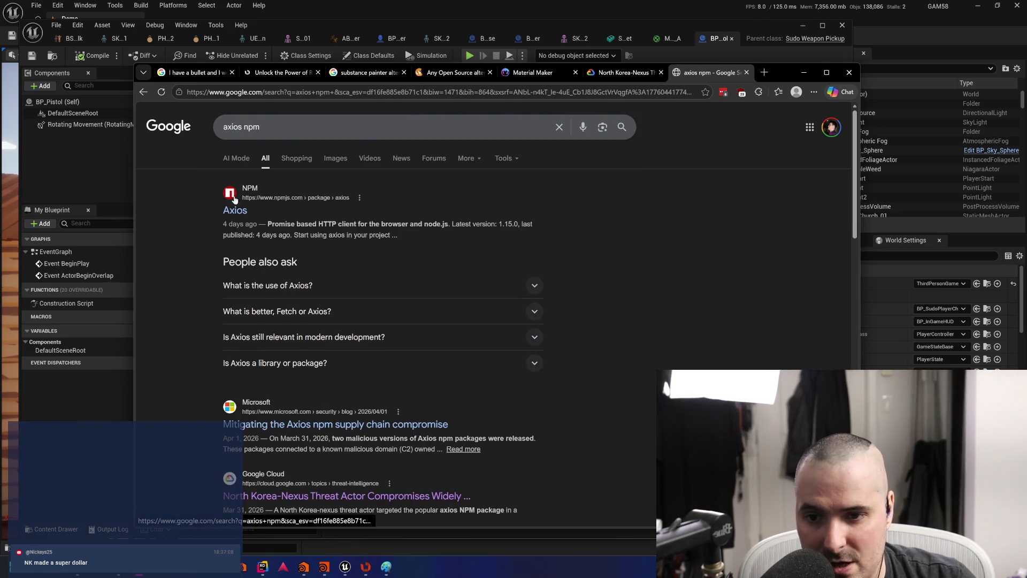
{"action": "left_click", "coordinate": [234, 211]}
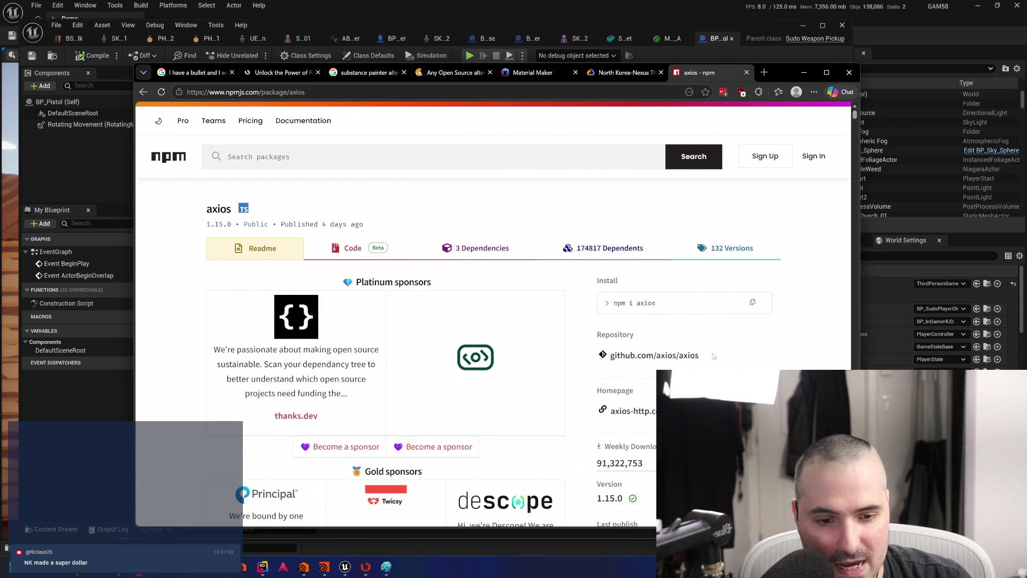
{"action": "scroll", "coordinate": [649, 366], "scroll_direction": "down", "scroll_amount": 2}
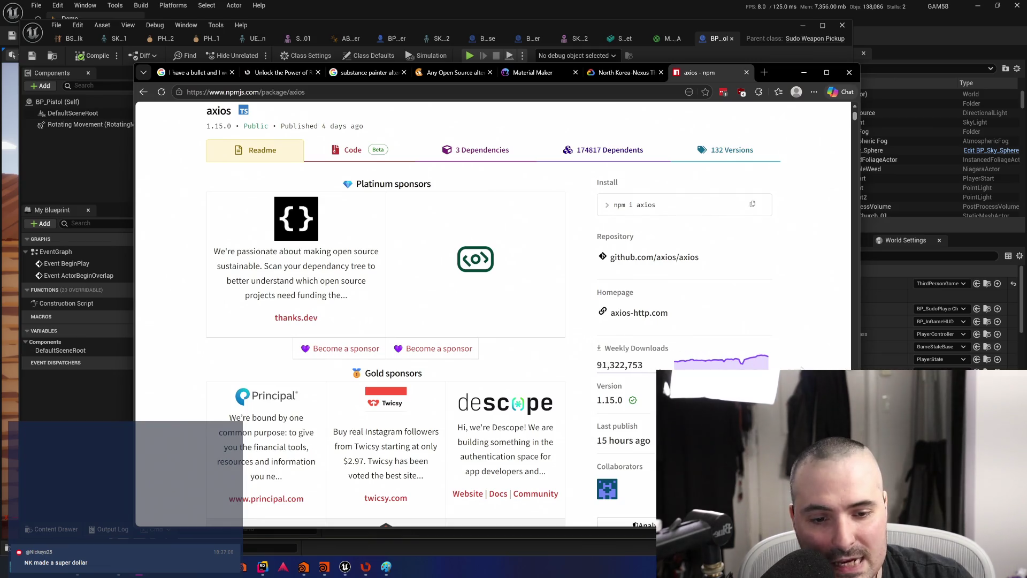
{"action": "mouse_move", "coordinate": [741, 361]}
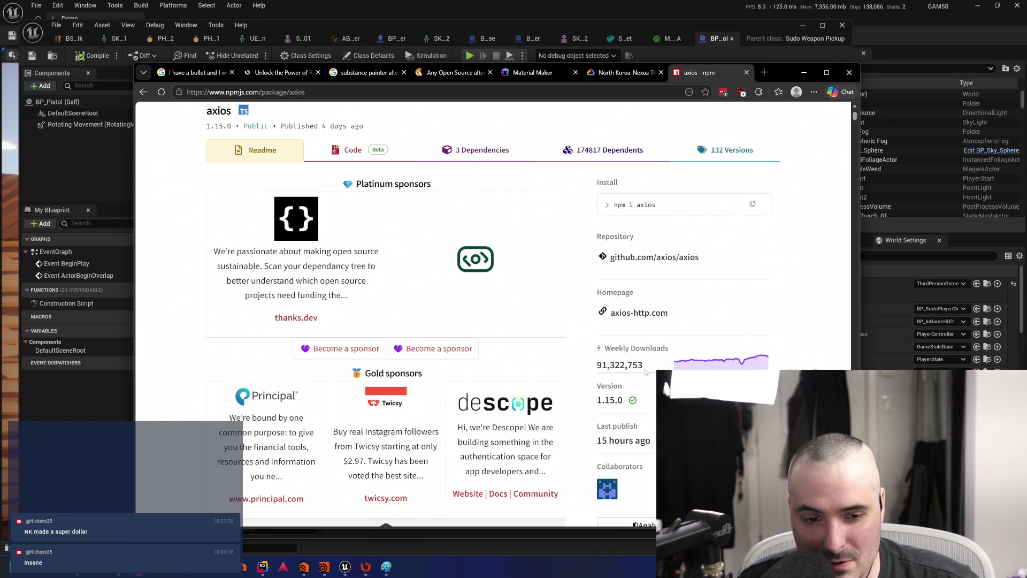
{"action": "left_click_drag", "start_coordinate": [646, 372], "coordinate": [599, 367]}
{"action": "double_click", "coordinate": [599, 367]}
{"action": "left_click", "coordinate": [751, 338]}
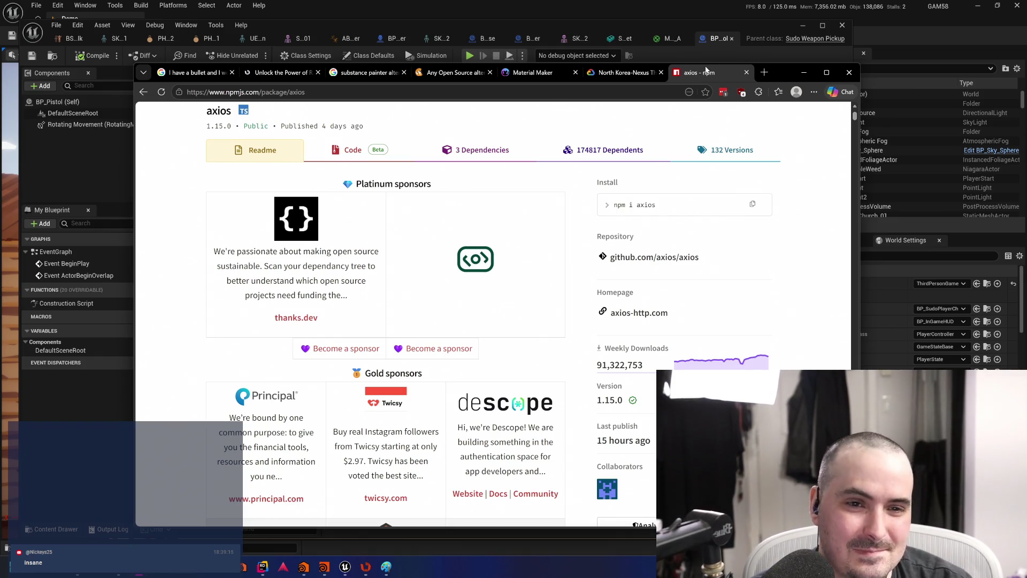
- Close the axios npm package tab and the Google Cloud threat report tab
{"action": "middle_click", "coordinate": [706, 69]}
{"action": "scroll", "coordinate": [632, 281], "scroll_direction": "down", "scroll_amount": 15}
{"action": "scroll", "coordinate": [632, 280], "scroll_direction": "up", "scroll_amount": 10}
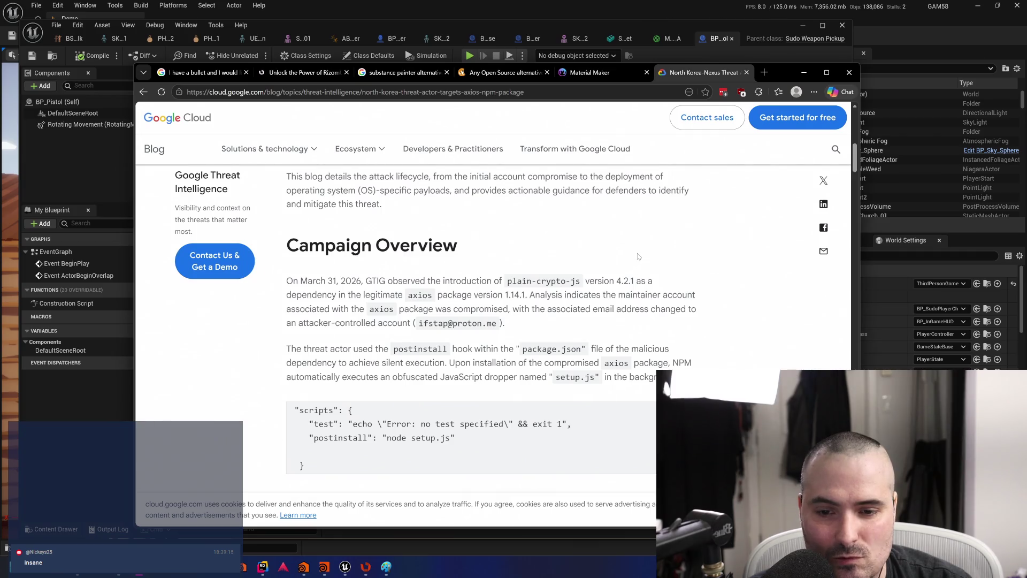
{"action": "middle_click", "coordinate": [712, 72]}
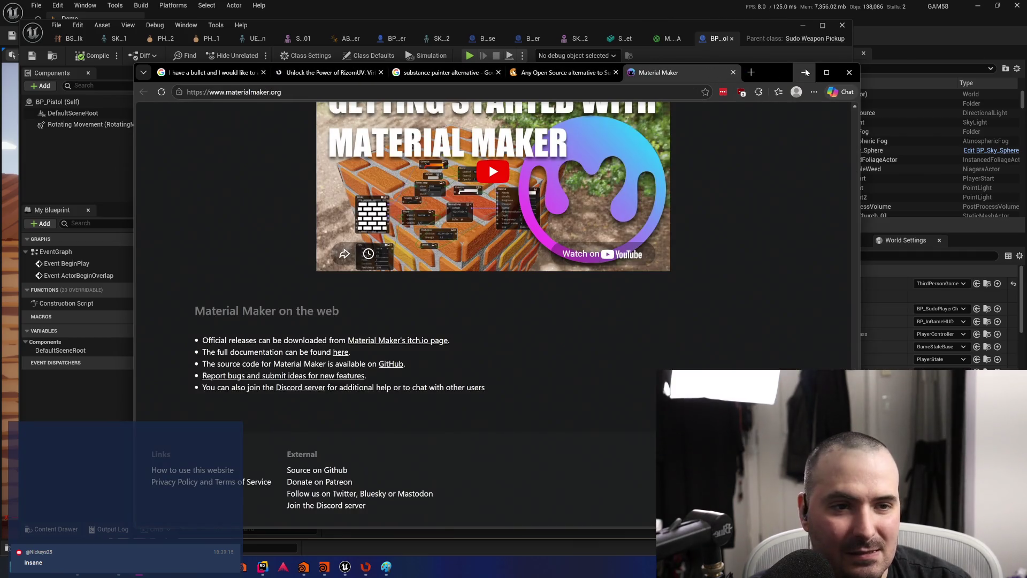
- Minimize Edge and bring the Rider code editor back to the front
{"action": "left_click", "coordinate": [805, 73]}
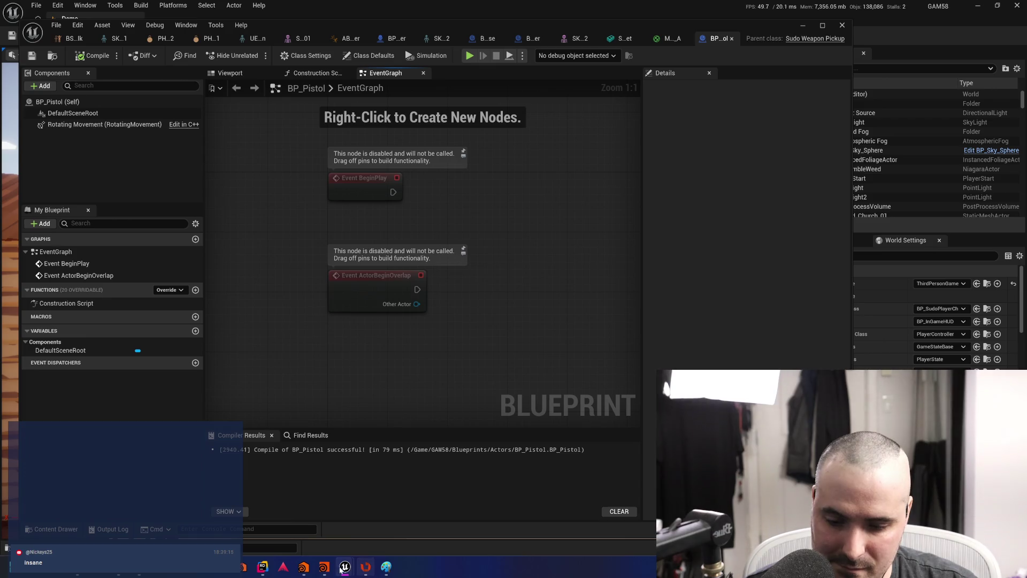
{"action": "mouse_move", "coordinate": [304, 571]}
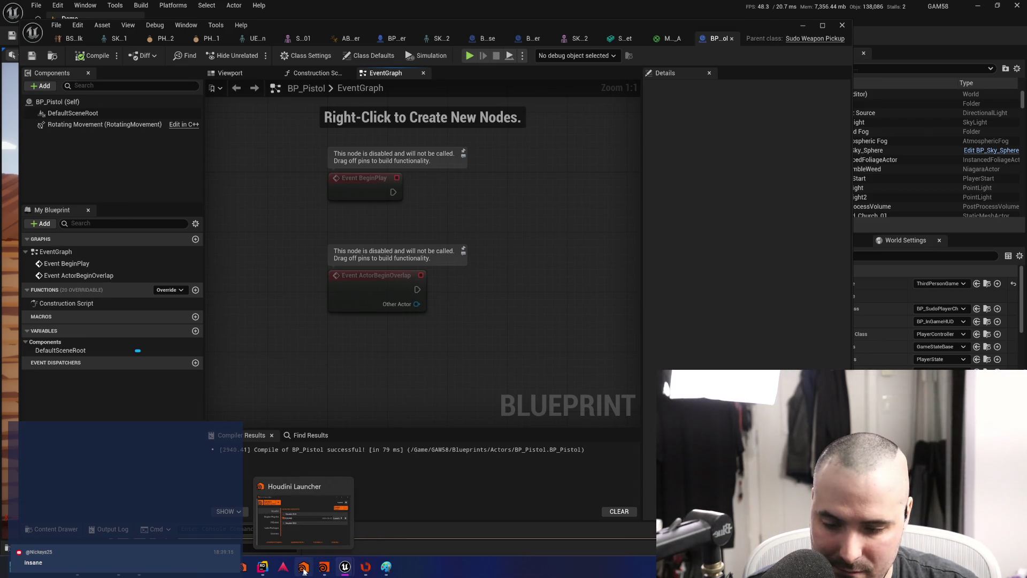
{"action": "left_click", "coordinate": [263, 568]}
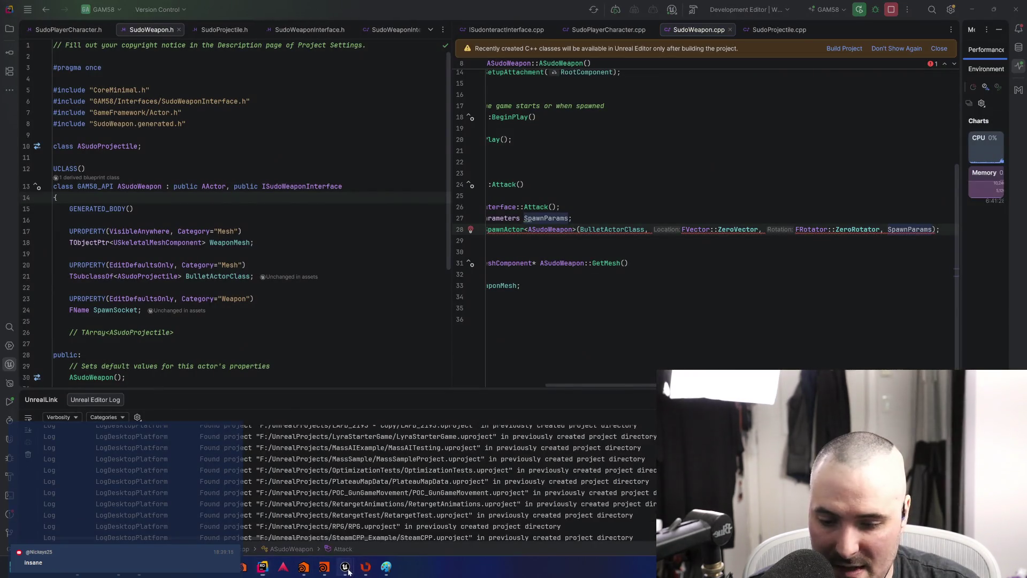
- Bring Unreal Editor forward briefly, then minimize it to get back to Rider
{"action": "mouse_move", "coordinate": [345, 570]}
{"action": "left_click", "coordinate": [308, 509]}
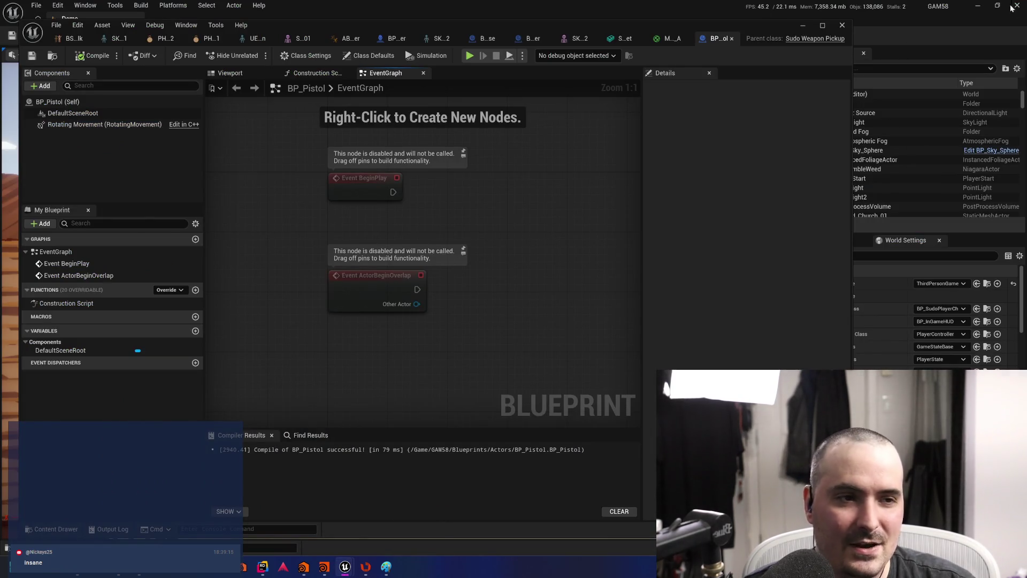
{"action": "left_click", "coordinate": [1013, 7]}
- On line 28, prefix the SpawnActor call with 'ASudoWeapon* NewBullet ='
{"action": "left_click", "coordinate": [586, 229]}
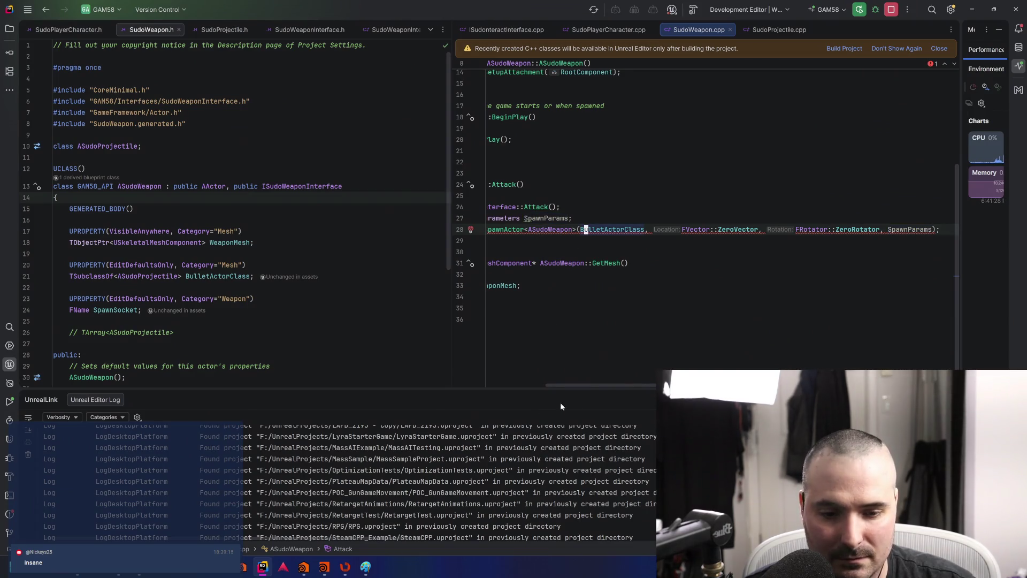
{"action": "left_click_drag", "start_coordinate": [592, 386], "coordinate": [527, 386]}
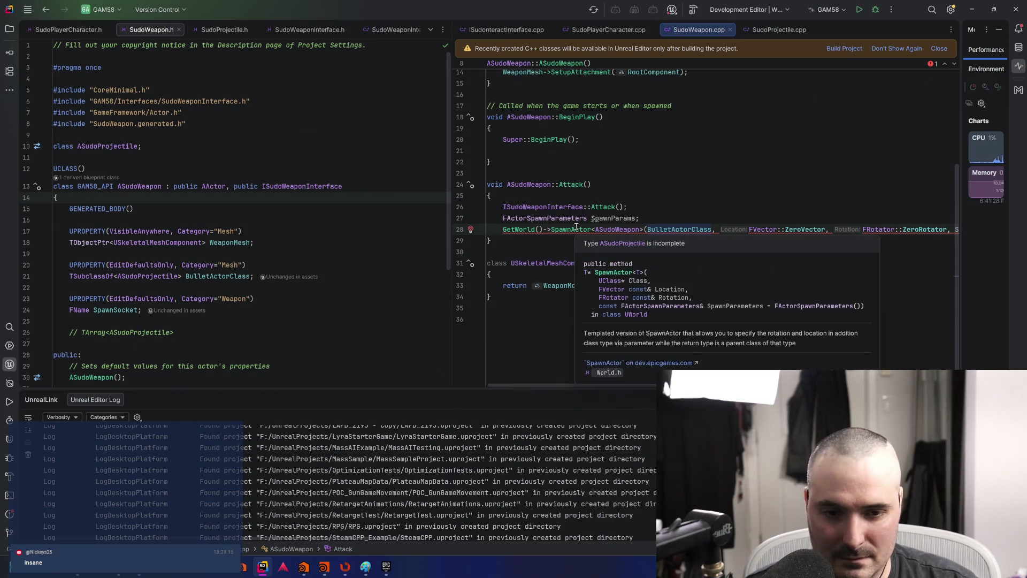
{"action": "left_click", "coordinate": [597, 230]}
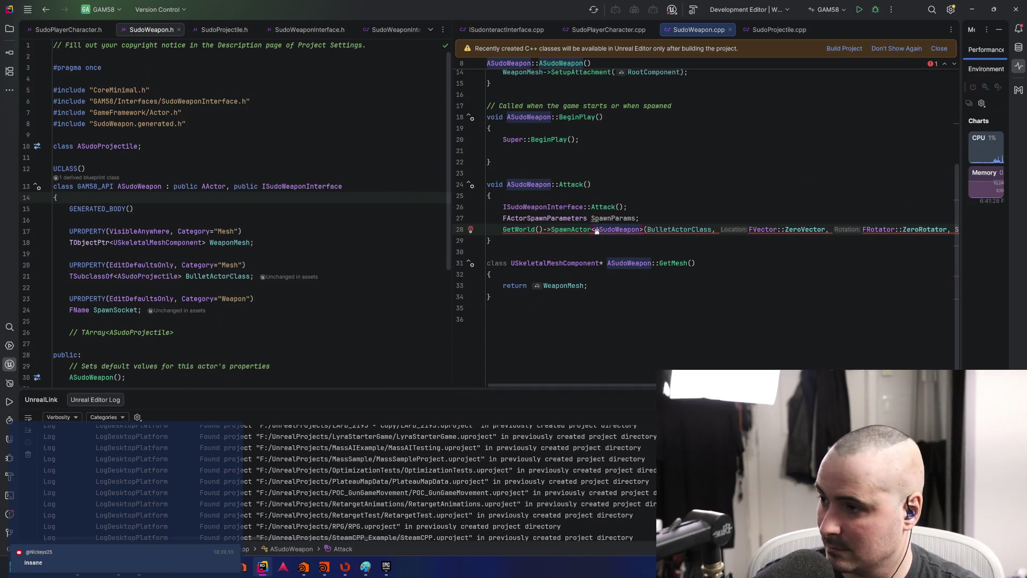
{"action": "key", "text": "Home"}
{"action": "type", "text": "ASudoWeapon* "}
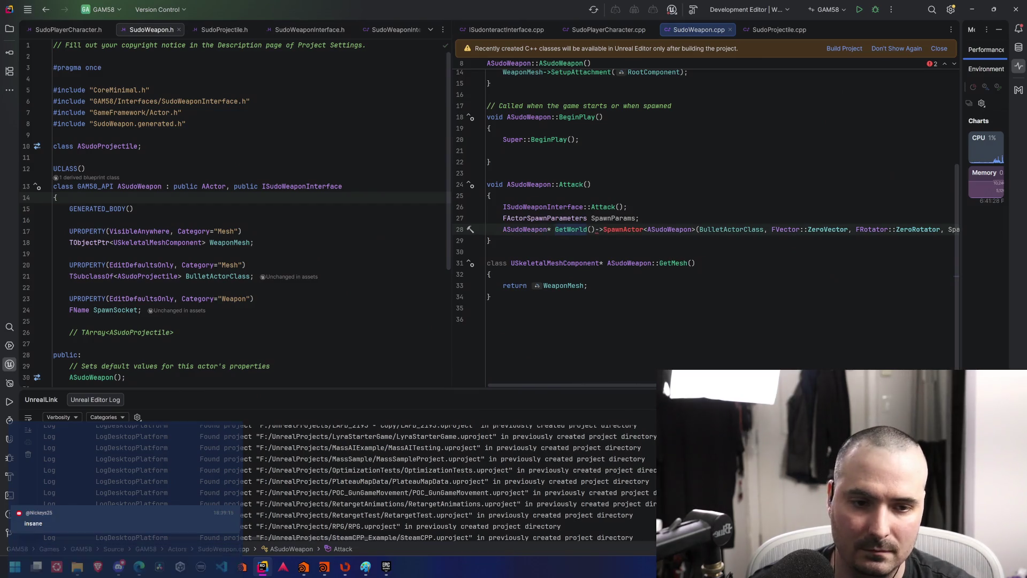
{"action": "type", "text": "New"}
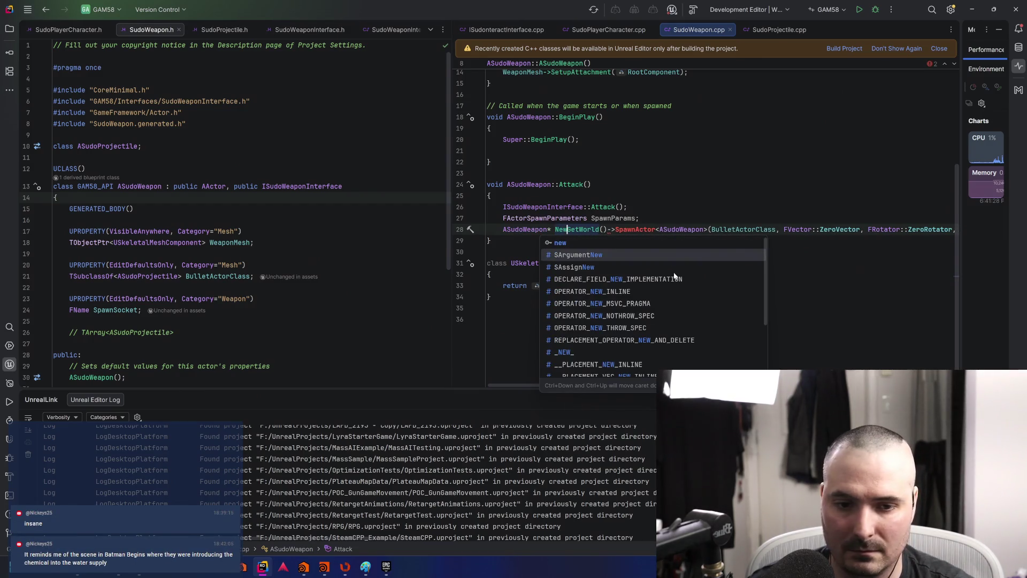
{"action": "key", "text": "Left"}
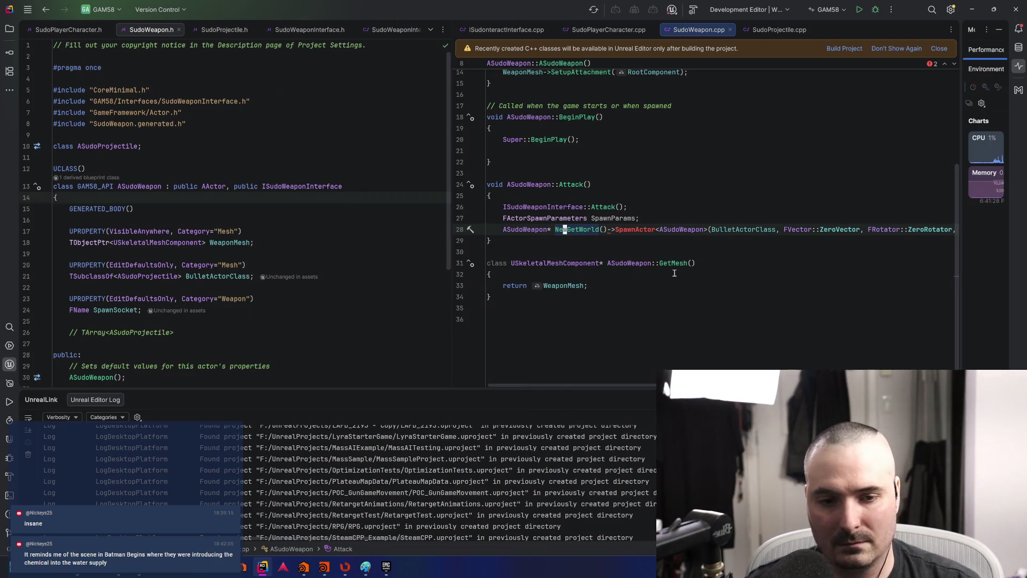
{"action": "left_click", "coordinate": [568, 230]}
{"action": "type", "text": "Bullet"}
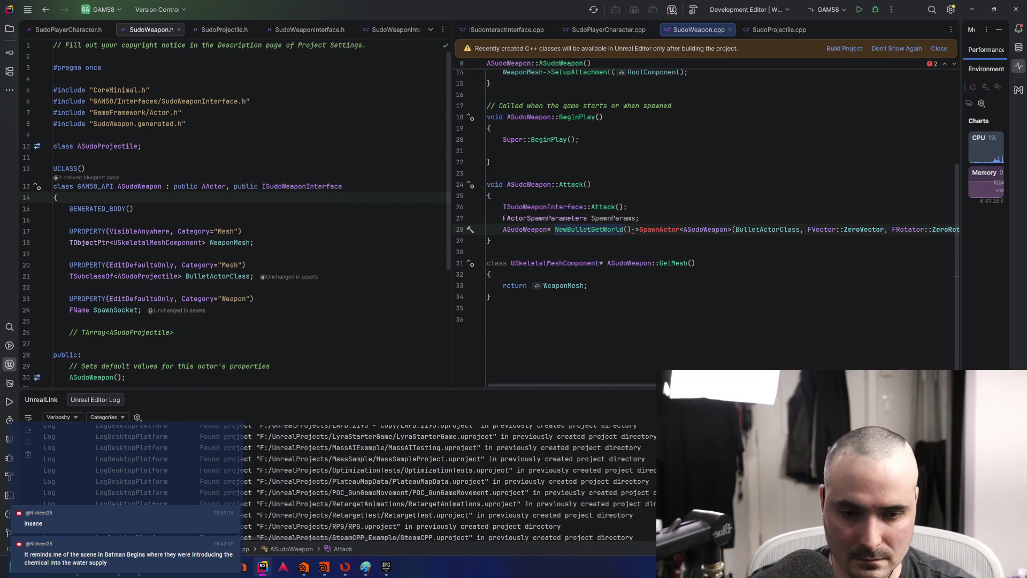
{"action": "type", "text": " ="}
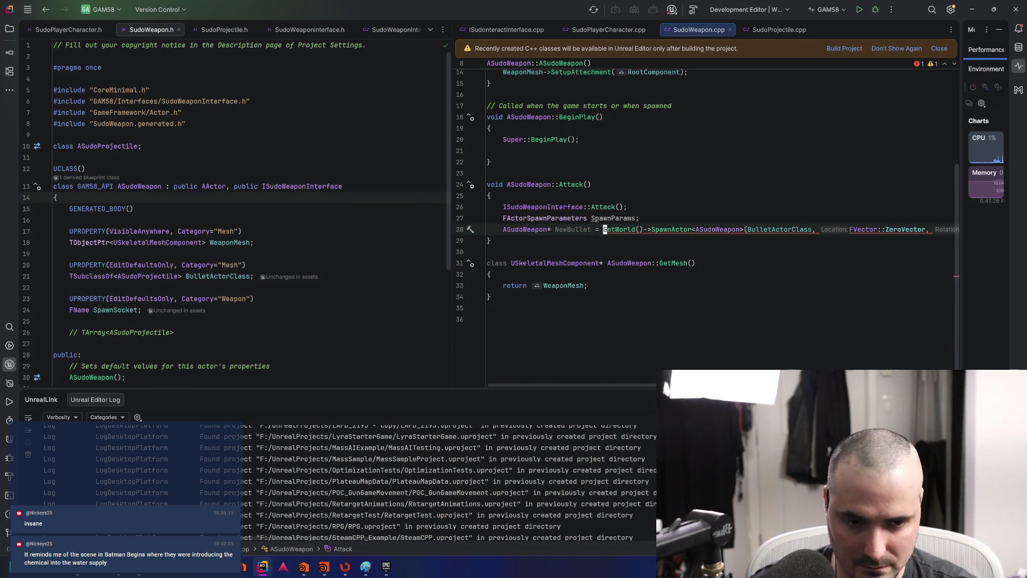
{"action": "key", "text": "Down"}
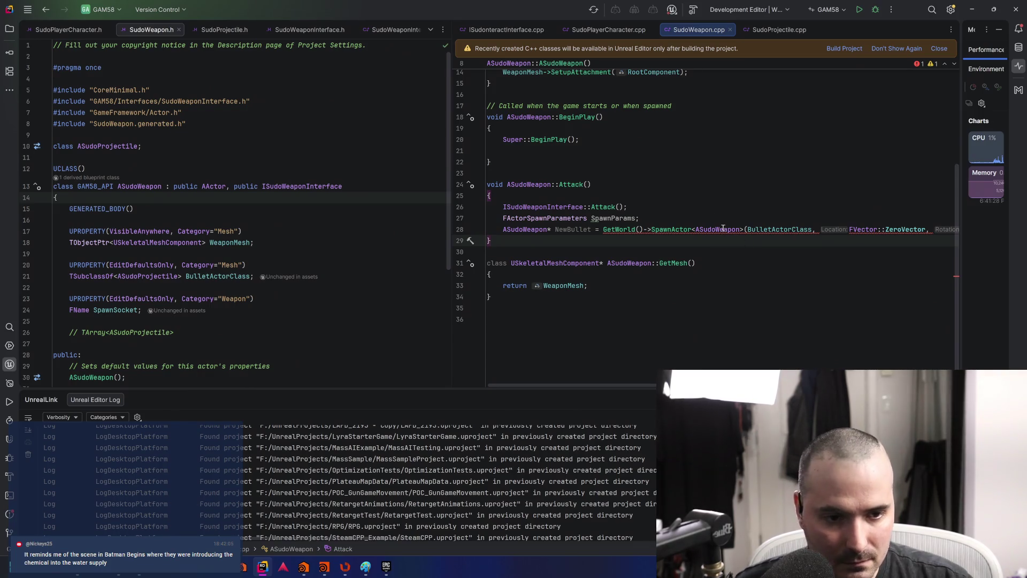
- Check the documentation for the spawned class name, then show SudoPlayerCharacter.h in the left editor
{"action": "mouse_move", "coordinate": [723, 228]}
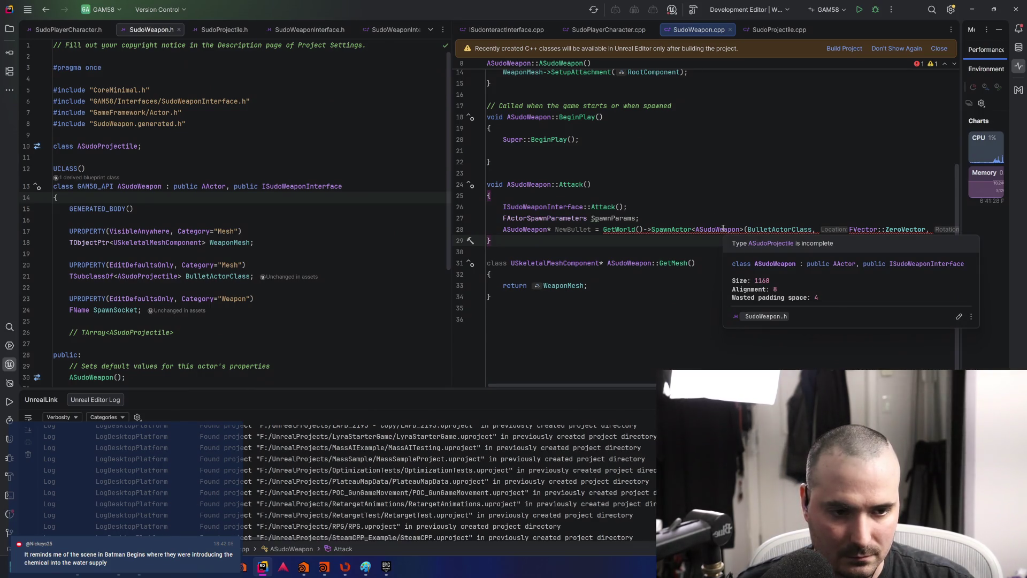
{"action": "left_click", "coordinate": [722, 229]}
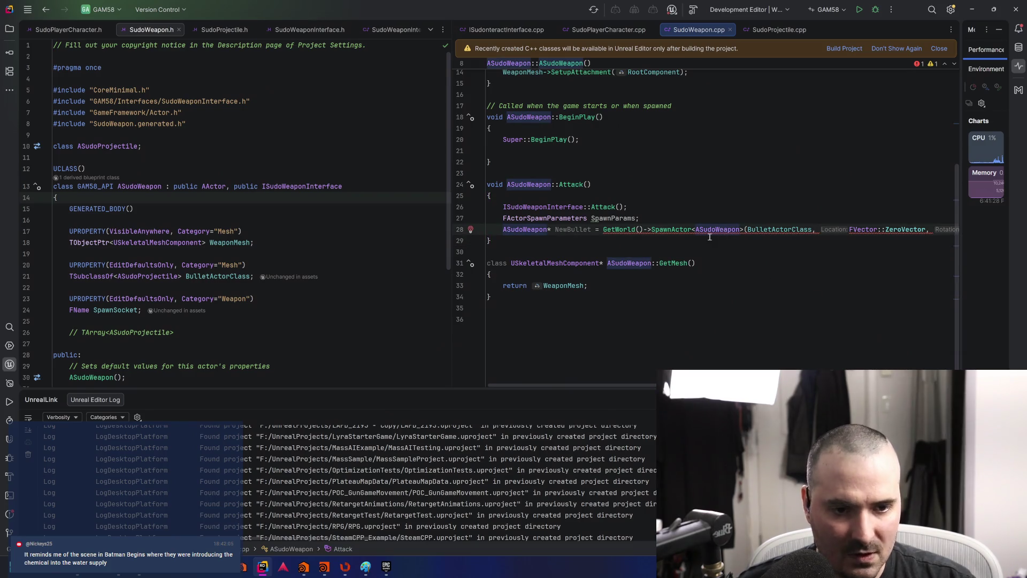
{"action": "mouse_move", "coordinate": [683, 229]}
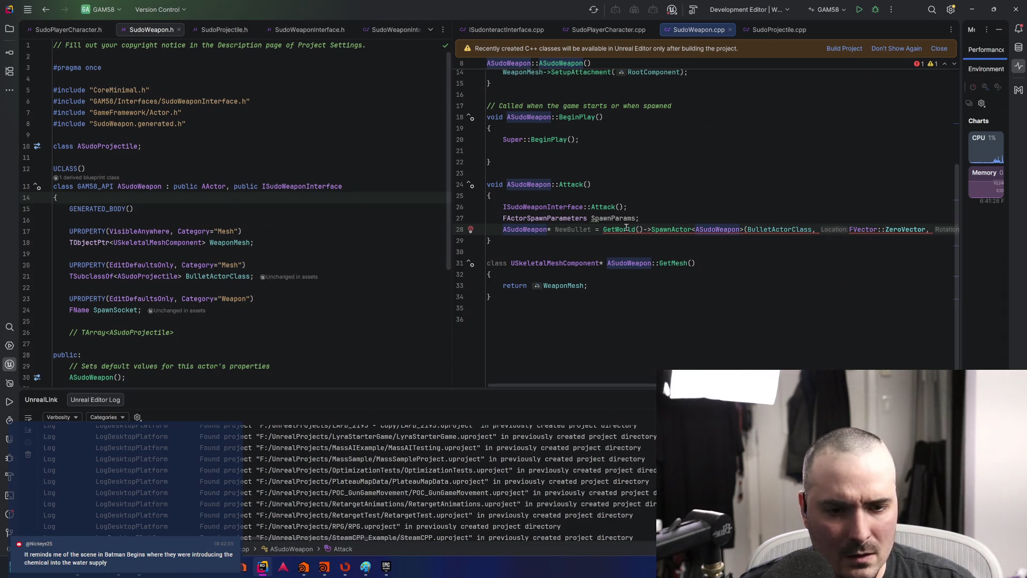
{"action": "mouse_move", "coordinate": [626, 228]}
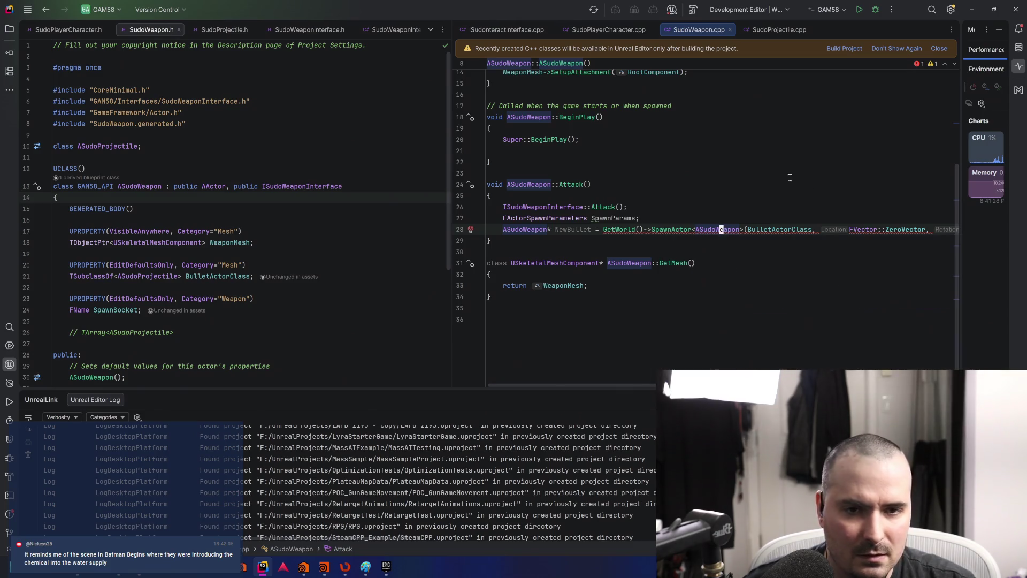
{"action": "left_click", "coordinate": [489, 161]}
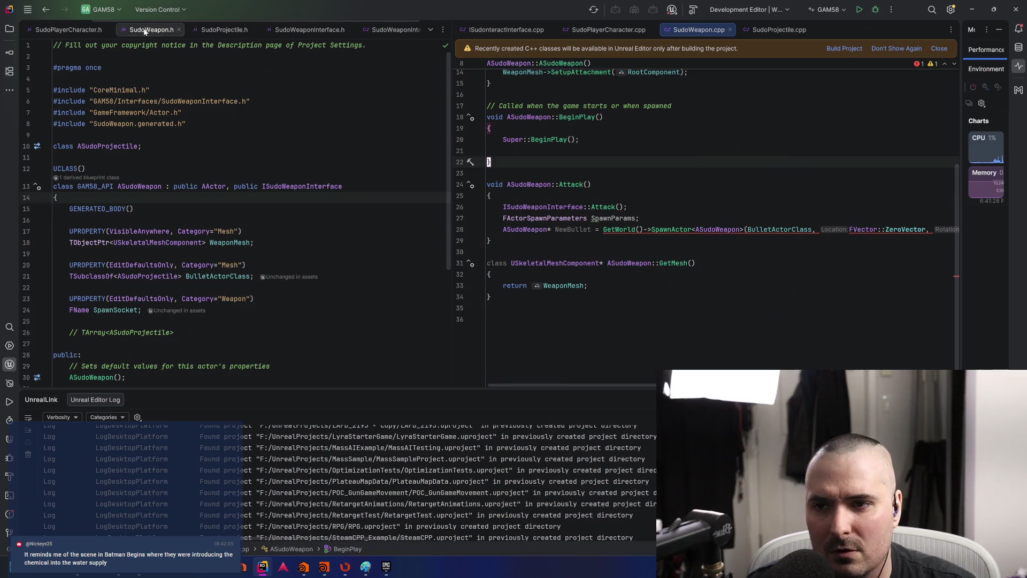
{"action": "left_click", "coordinate": [89, 30]}
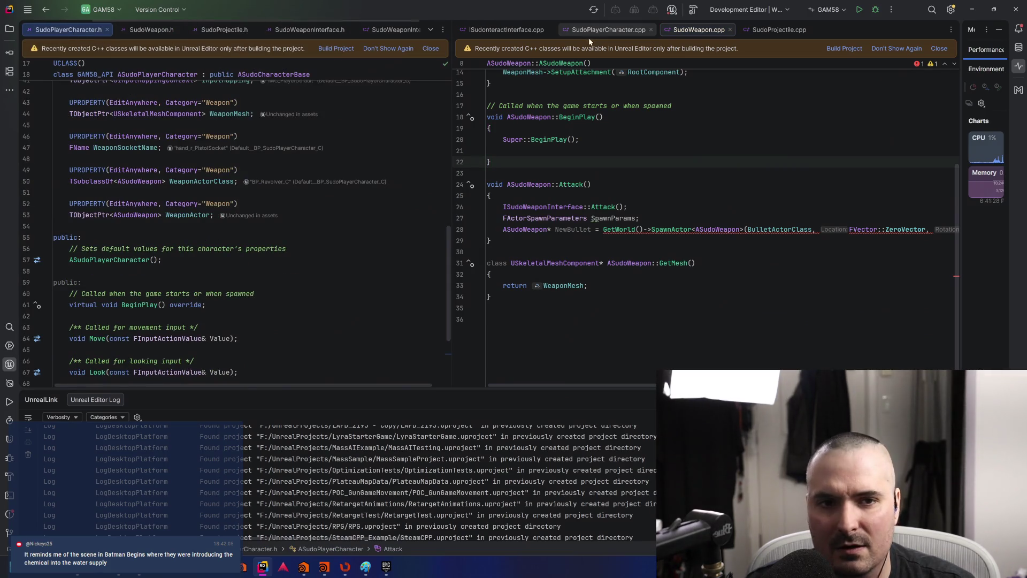
- Paste the weapon spawning lines from SudoPlayerCharacter into Attack() and comment out the duplicate spawn parameters line
{"action": "left_click", "coordinate": [604, 31]}
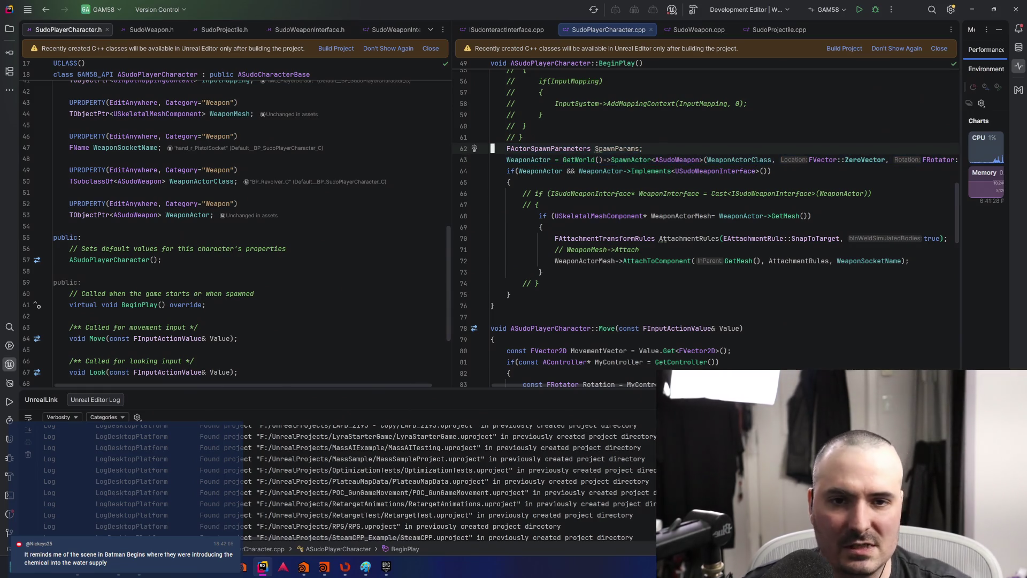
{"action": "left_click", "coordinate": [526, 31]}
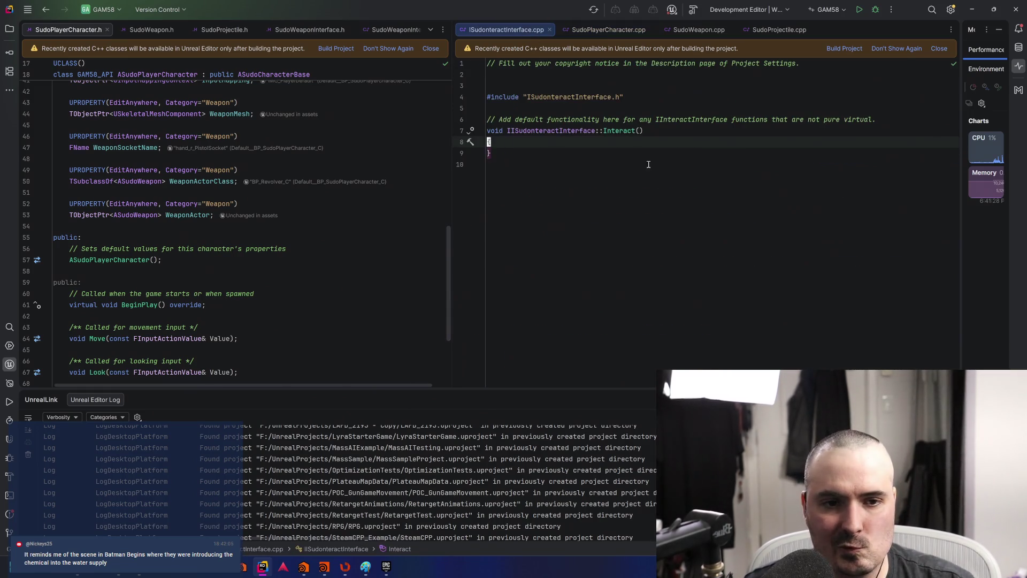
{"action": "left_click", "coordinate": [698, 30]}
{"action": "key", "text": "Down"}
{"action": "key", "text": "Down"}
{"action": "key", "text": "Down"}
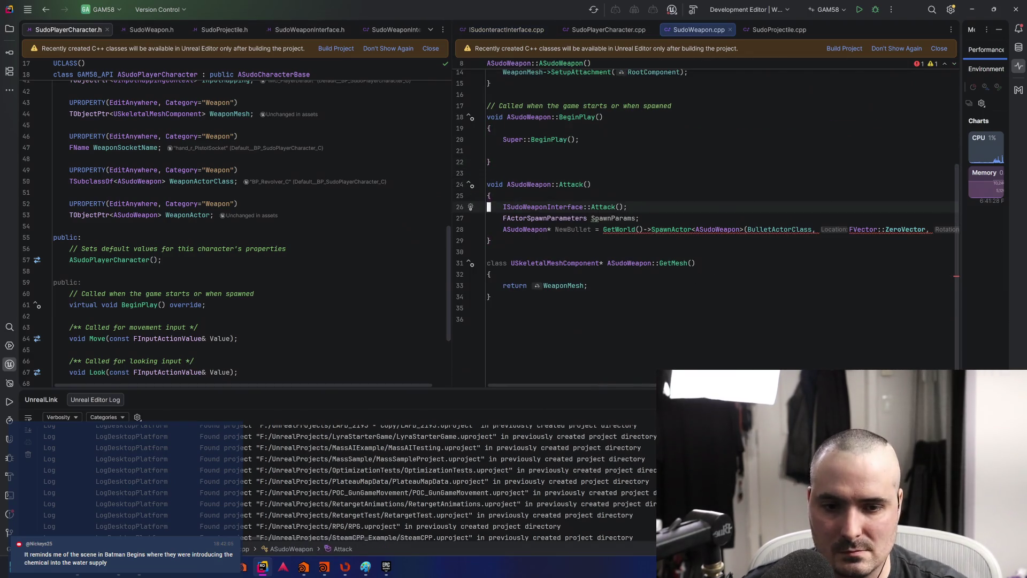
{"action": "key", "text": "Up"}
{"action": "key", "text": "ctrl+v"}
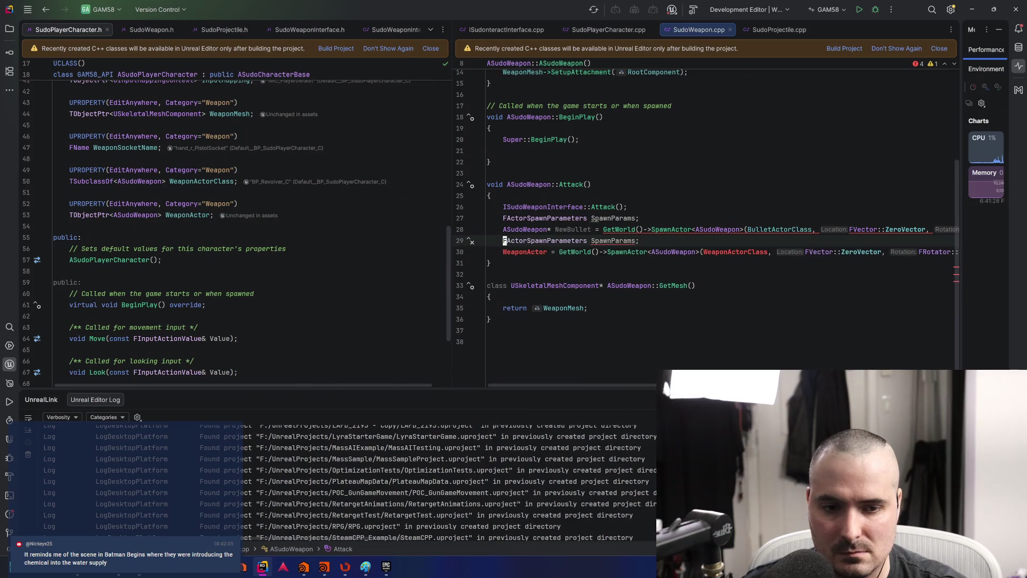
{"action": "key", "text": "ctrl+slash"}
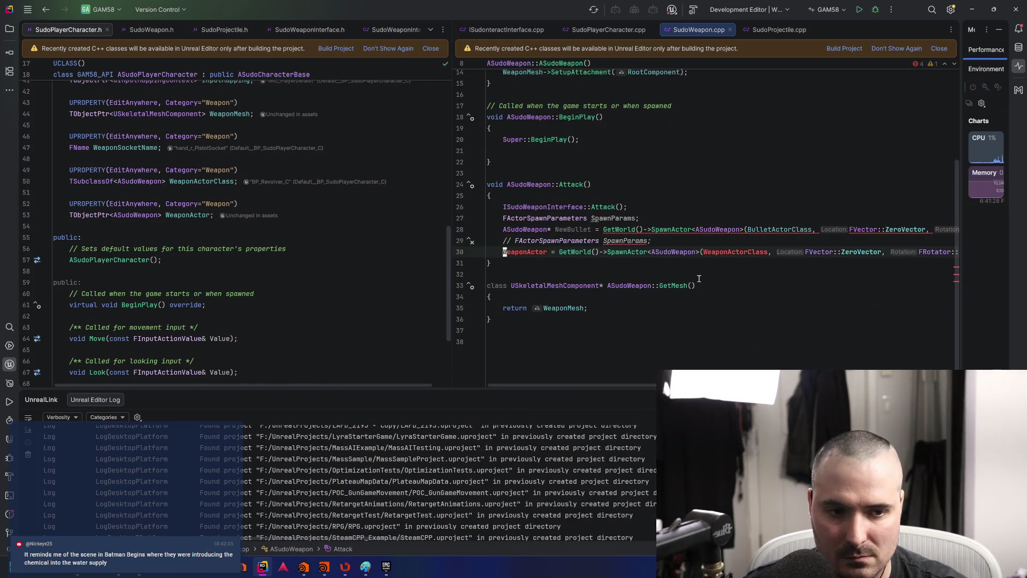
- Change the SpawnActor type argument on line 28 from ASudoWeapon to ASudoProjectile
{"action": "left_click", "coordinate": [556, 229]}
{"action": "left_click", "coordinate": [693, 229]}
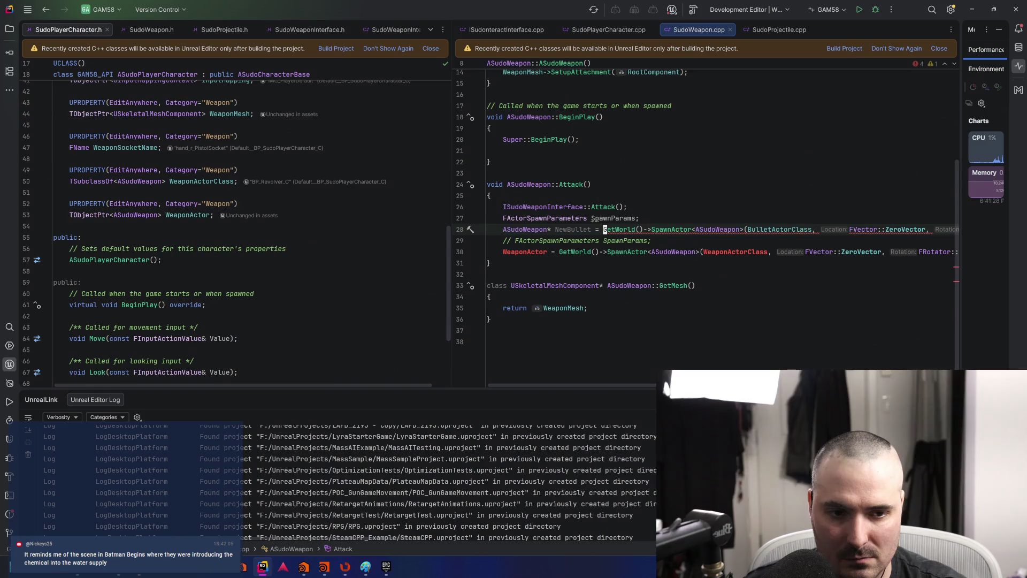
{"action": "double_click", "coordinate": [701, 229]}
{"action": "type", "text": "Bu"}
{"action": "key", "text": "BackSpace"}
{"action": "key", "text": "BackSpace"}
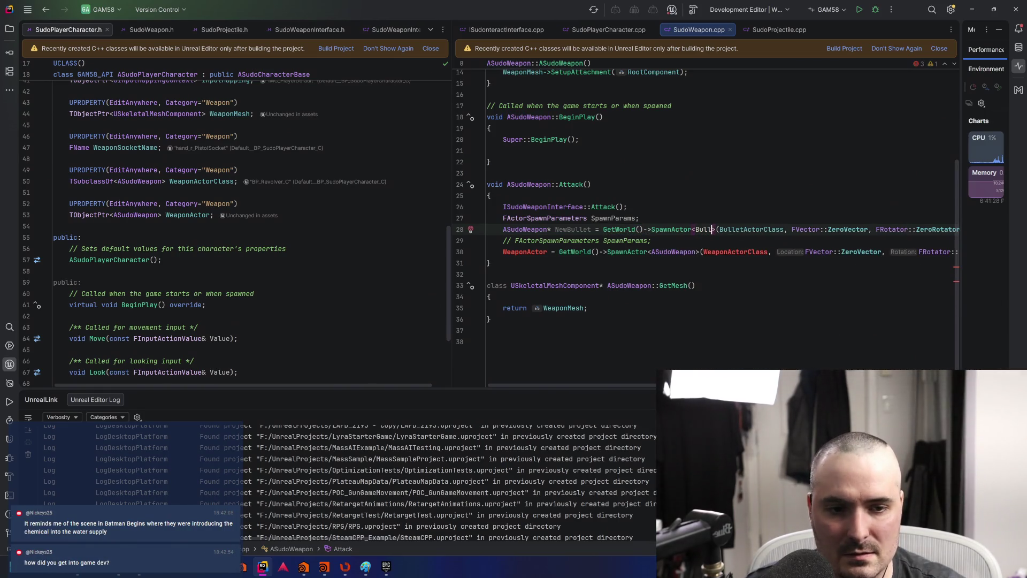
{"action": "type", "text": "Bul"}
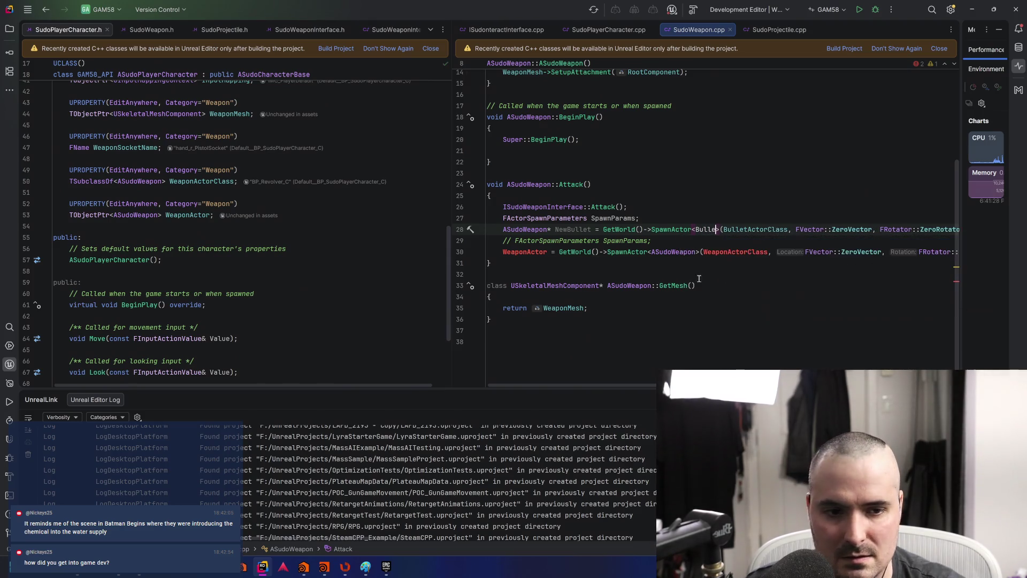
{"action": "key", "text": "BackSpace"}
{"action": "key", "text": "BackSpace"}
{"action": "key", "text": "BackSpace"}
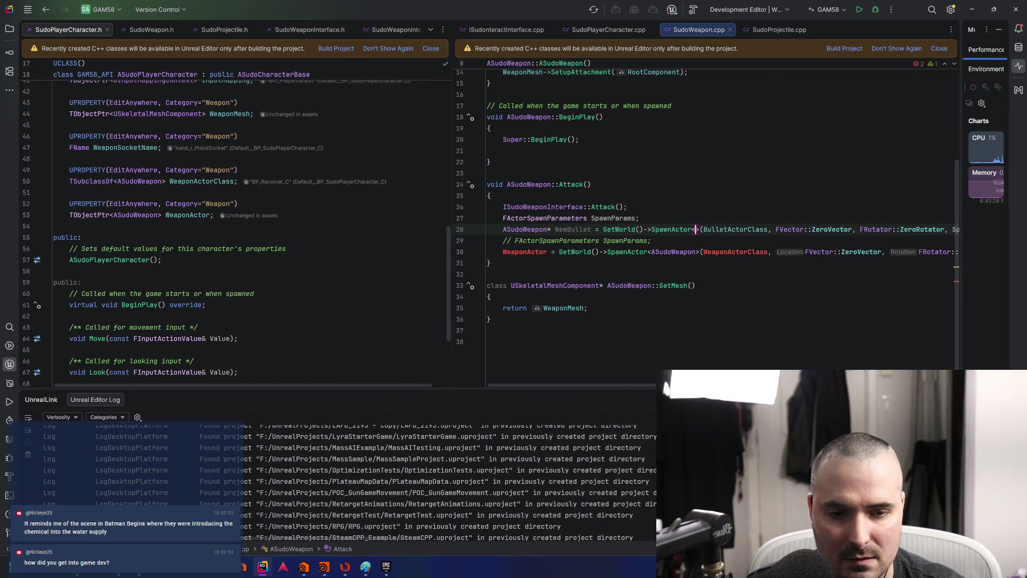
{"action": "type", "text": "ASudo"}
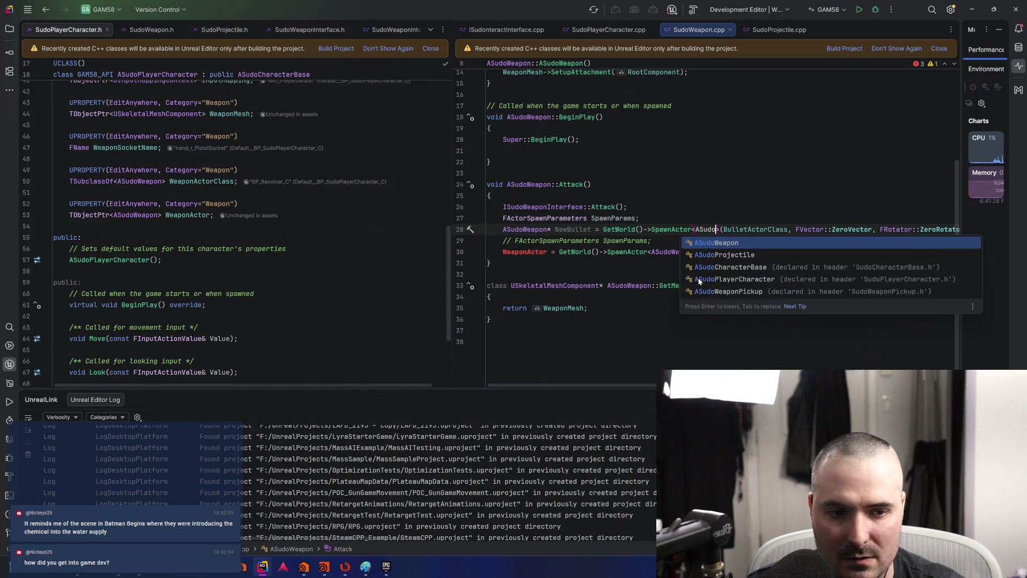
{"action": "type", "text": "P"}
{"action": "key", "text": "Return"}
{"action": "left_click", "coordinate": [697, 230]}
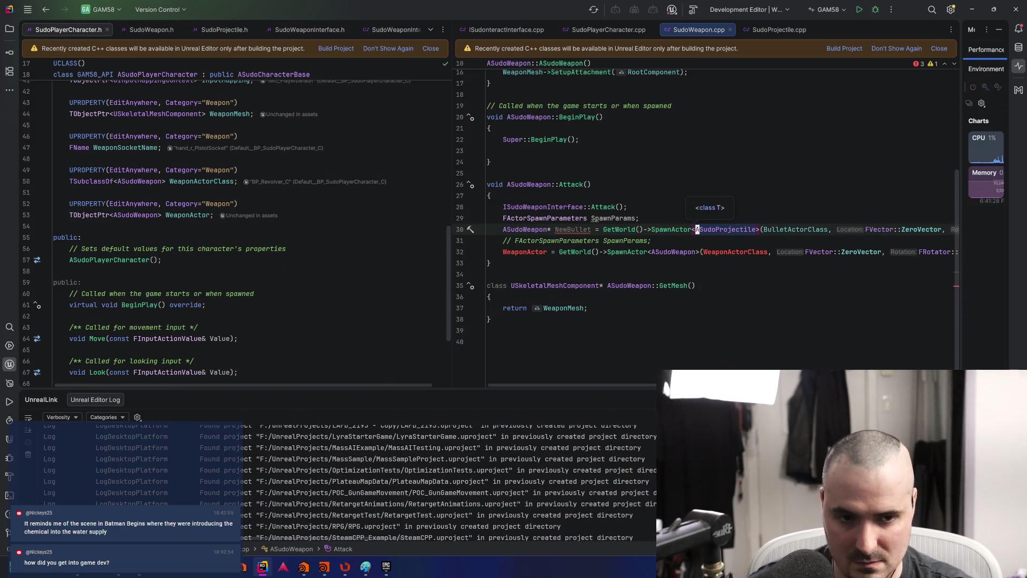
- Make NewBullet an ASudoProjectile pointer and delete the two leftover pasted weapon spawn lines
{"action": "left_click", "coordinate": [557, 229]}
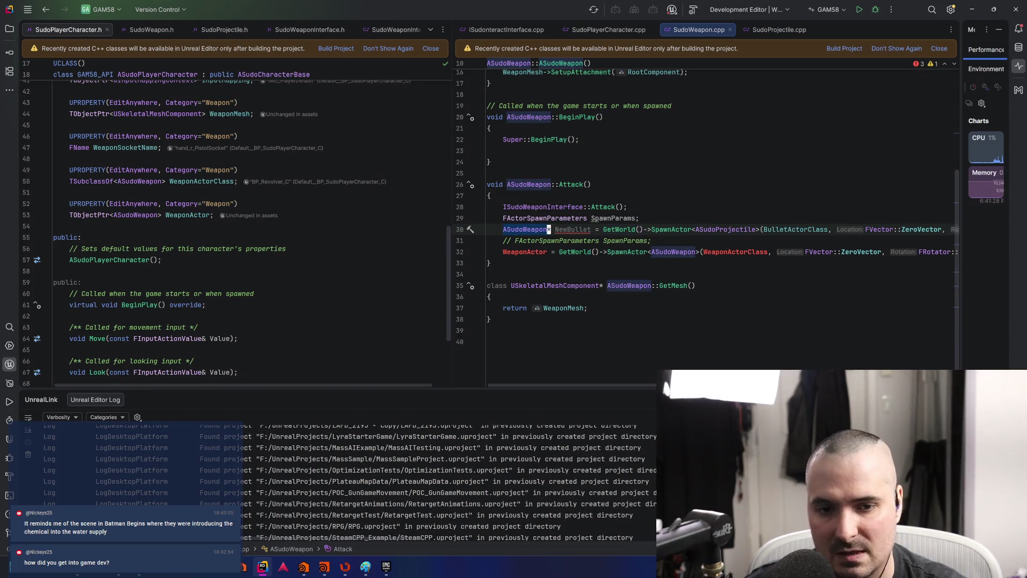
{"action": "double_click", "coordinate": [524, 229]}
{"action": "type", "text": "ASudoProjectile"}
{"action": "left_click", "coordinate": [560, 252]}
{"action": "key", "text": "shift+Up"}
{"action": "key", "text": "shift+Up"}
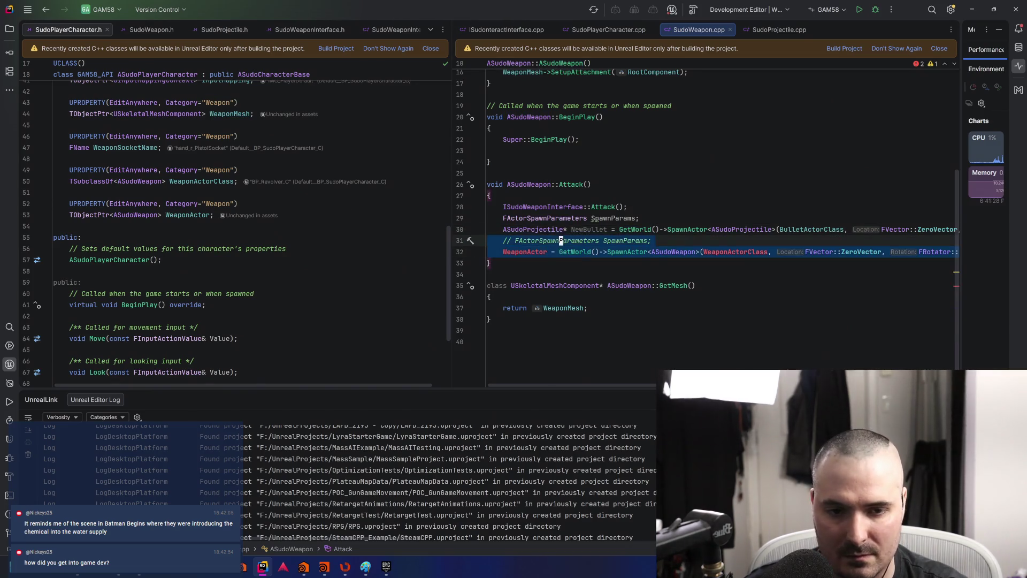
{"action": "key", "text": "Delete"}
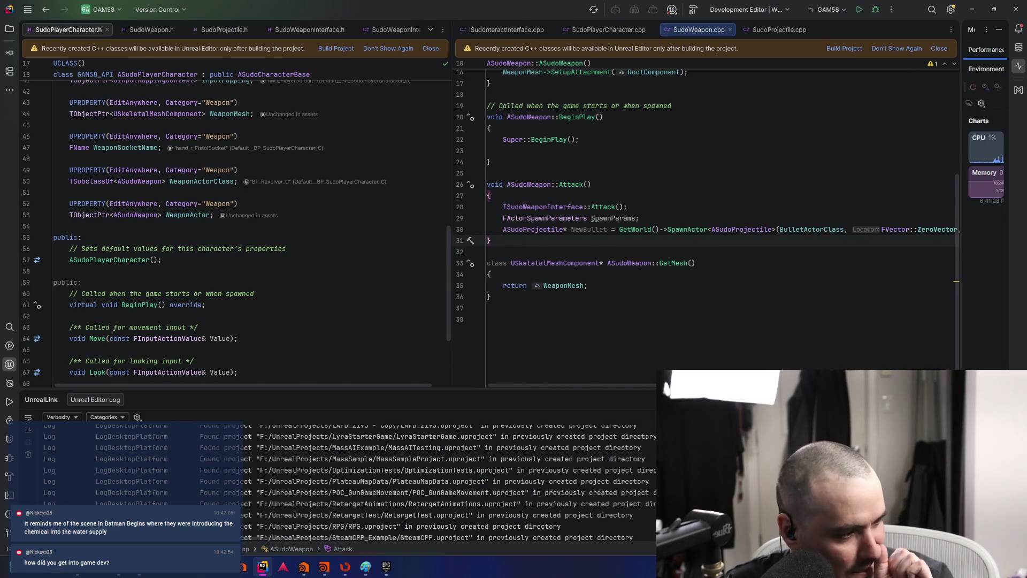
{"action": "left_click", "coordinate": [573, 229]}
- In SudoPlayerCharacter.h, add a '*' after ASudoWeapon on line 53, then switch windows with Alt+Tab
{"action": "left_click", "coordinate": [162, 221]}
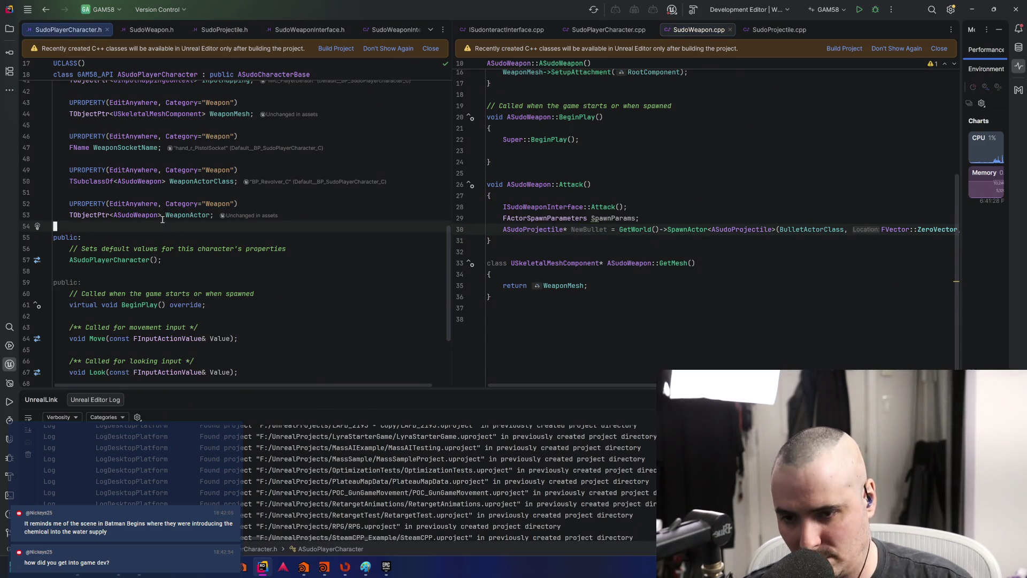
{"action": "left_click", "coordinate": [159, 214]}
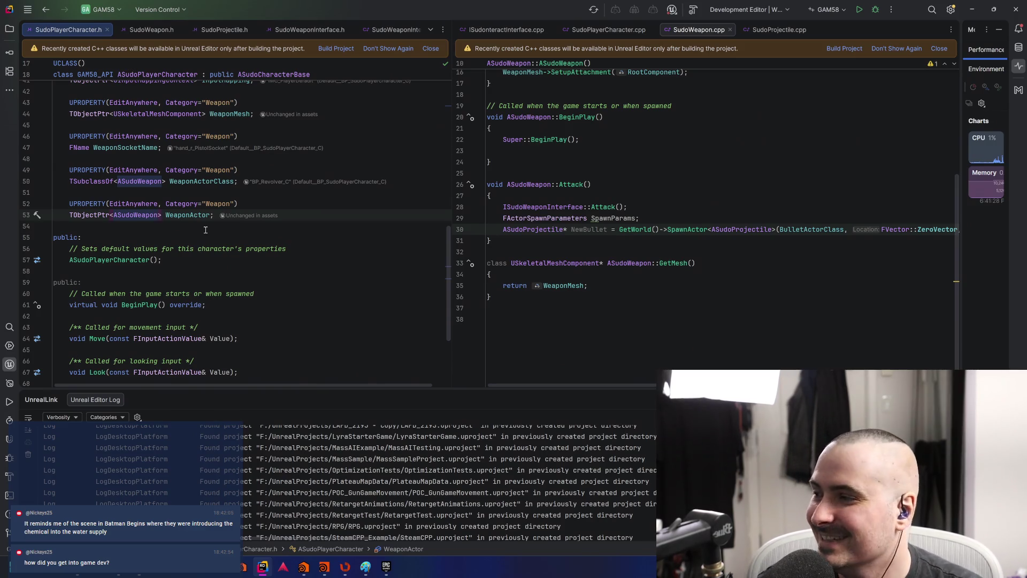
{"action": "type", "text": "*"}
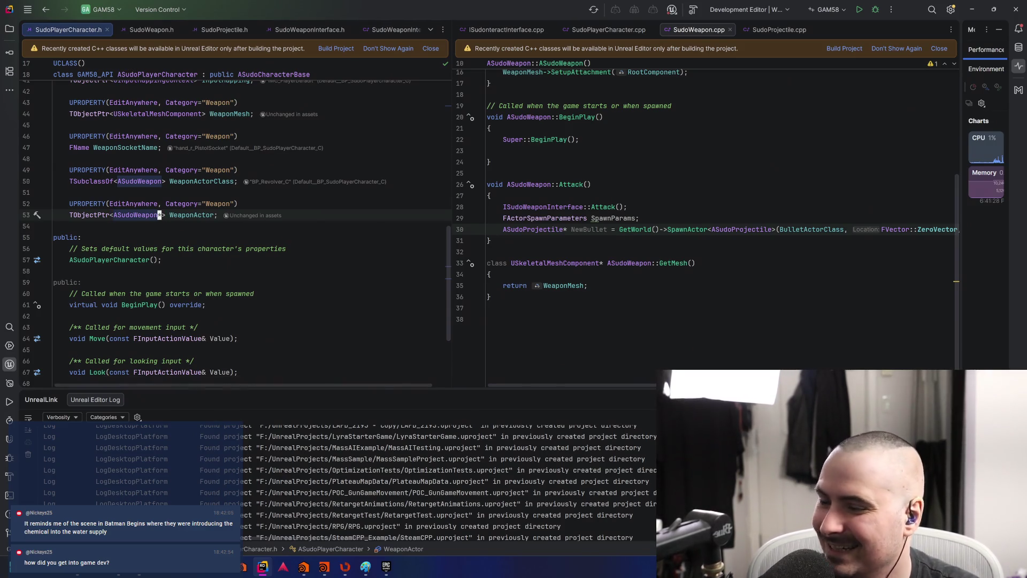
{"action": "key", "text": "alt+Tab"}
{"action": "key", "text": "Tab"}
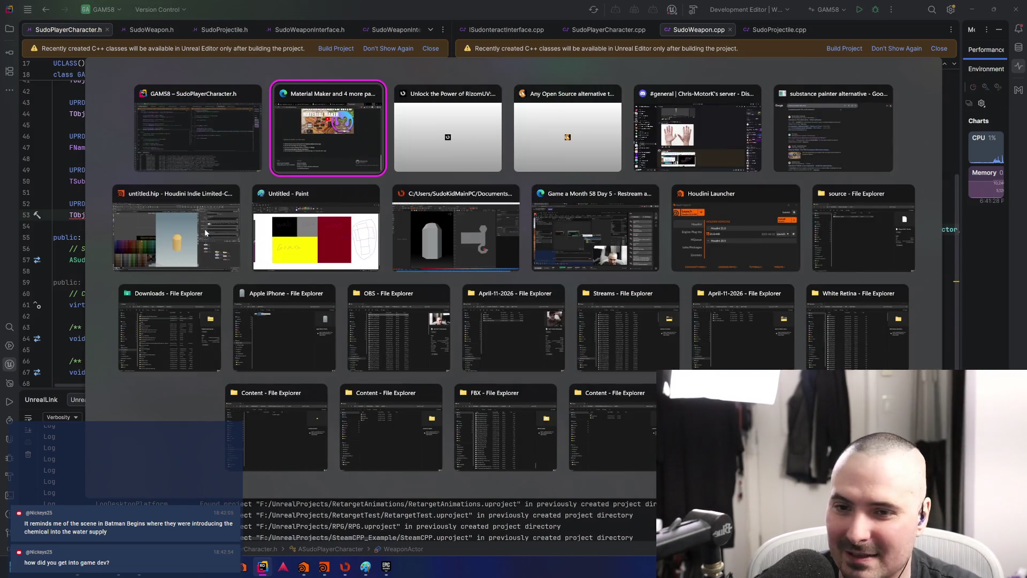
{"action": "key", "text": "Tab"}
{"action": "key", "text": "Tab"}
{"action": "key", "text": "Tab"}
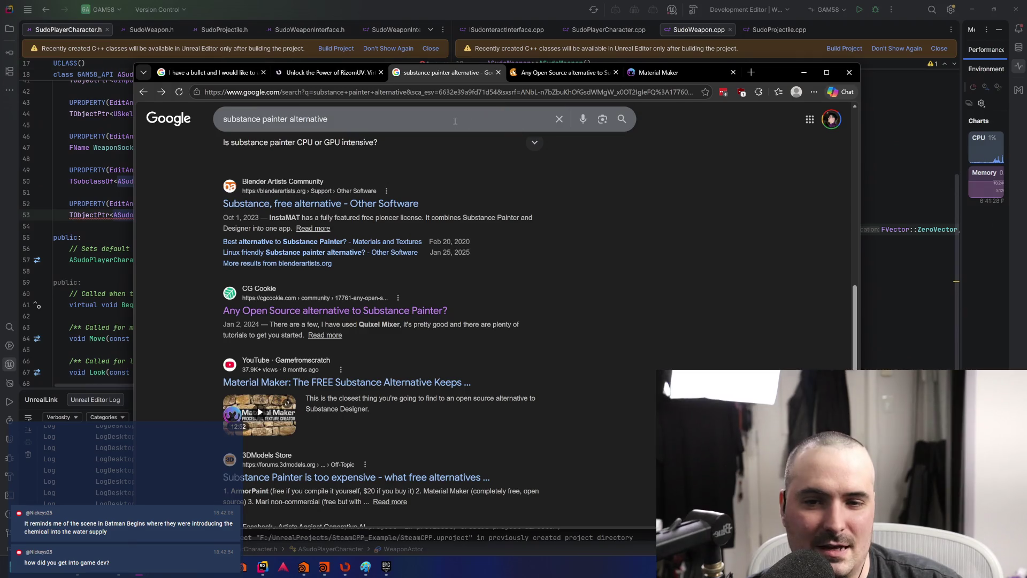
{"action": "left_click", "coordinate": [559, 119]}
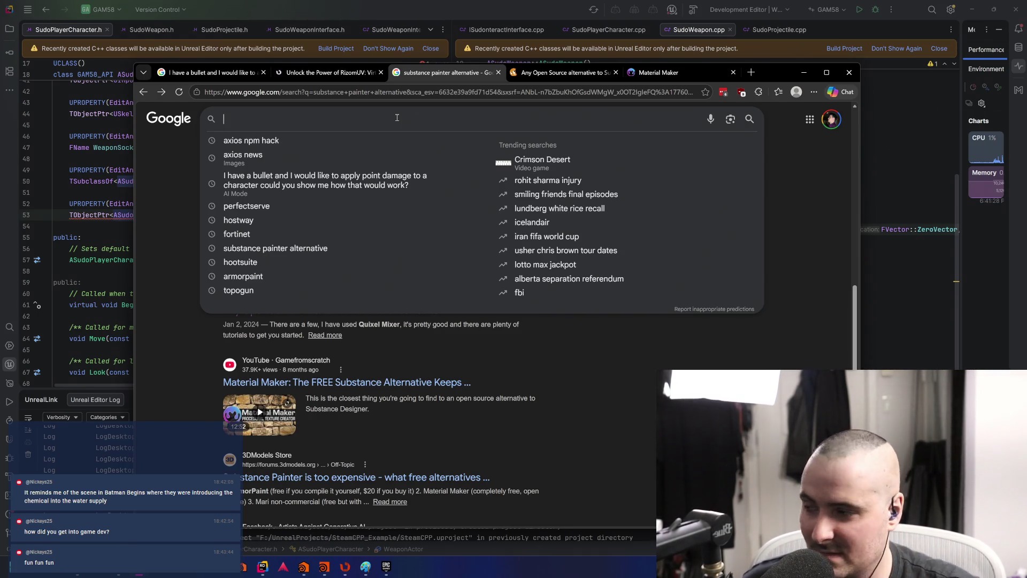
{"action": "key", "text": "alt+Tab"}
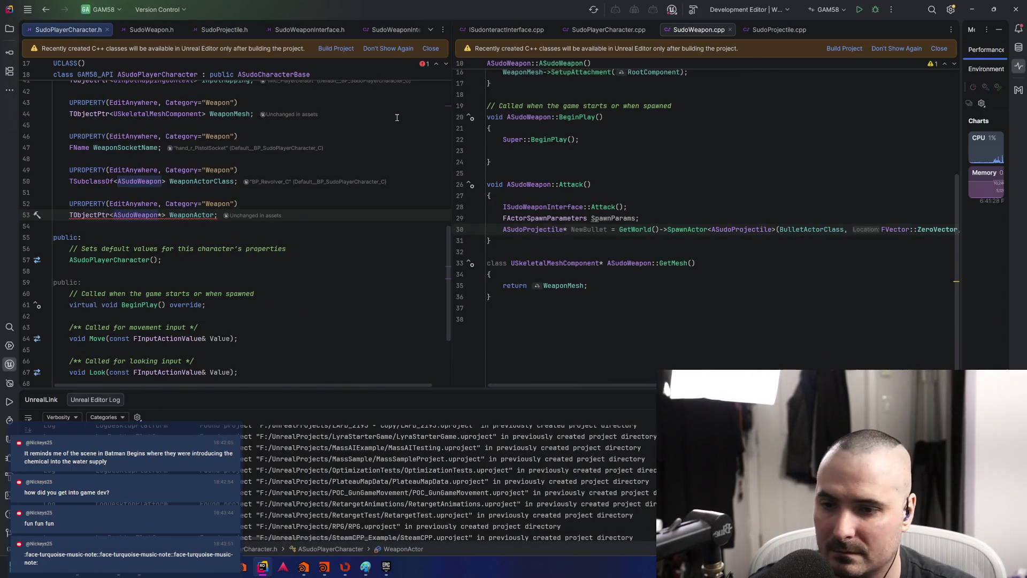
{"action": "key", "text": "alt+Tab"}
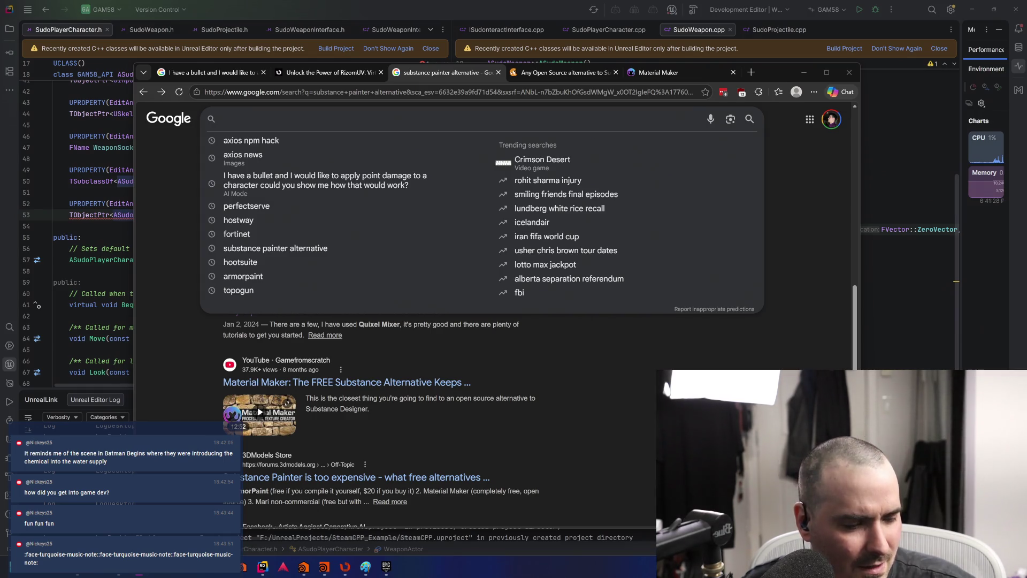
{"action": "key", "text": "alt+Tab"}
{"action": "type", "text": "*"}
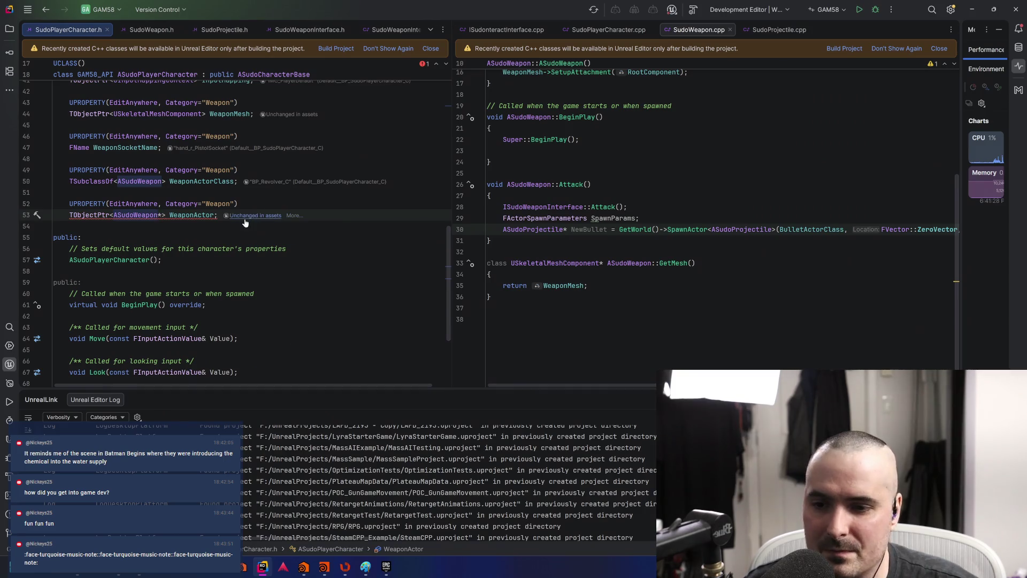
- Delete the pointer star after ASudoWeapon on line 53 and dismiss the Vim command prompt
{"action": "left_click", "coordinate": [197, 216]}
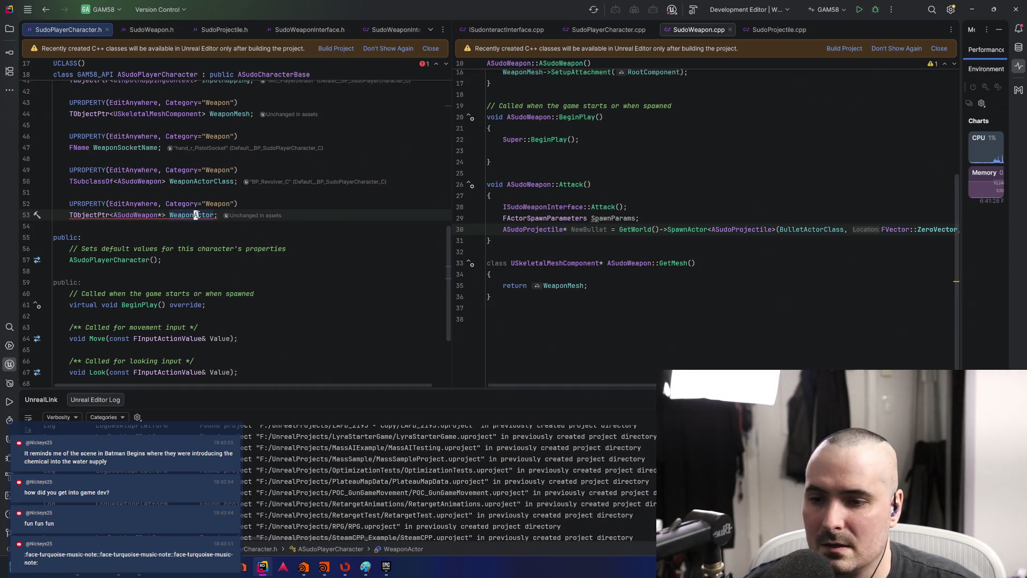
{"action": "left_click", "coordinate": [159, 214]}
{"action": "key", "text": "Delete"}
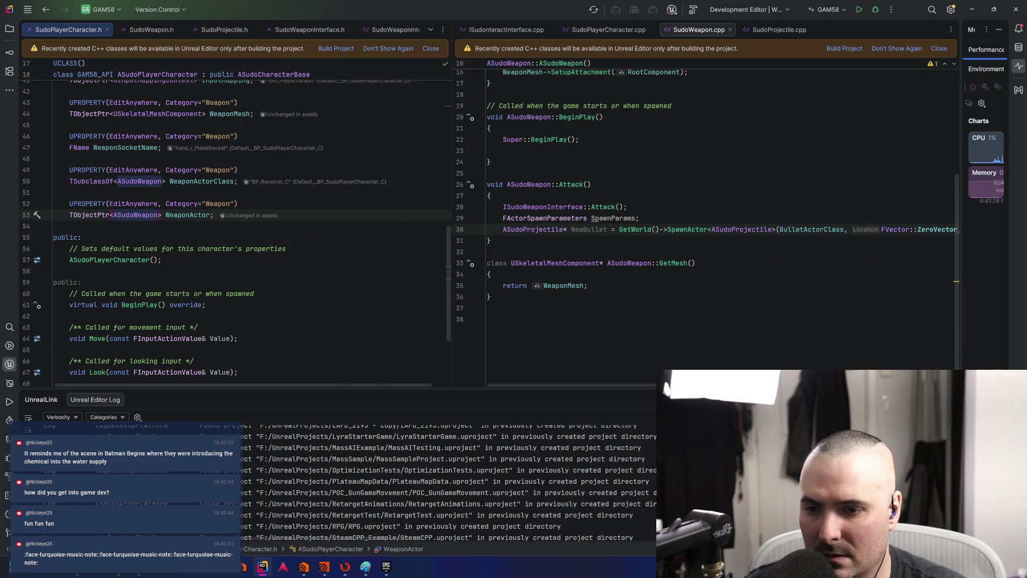
{"action": "type", "text": "*"}
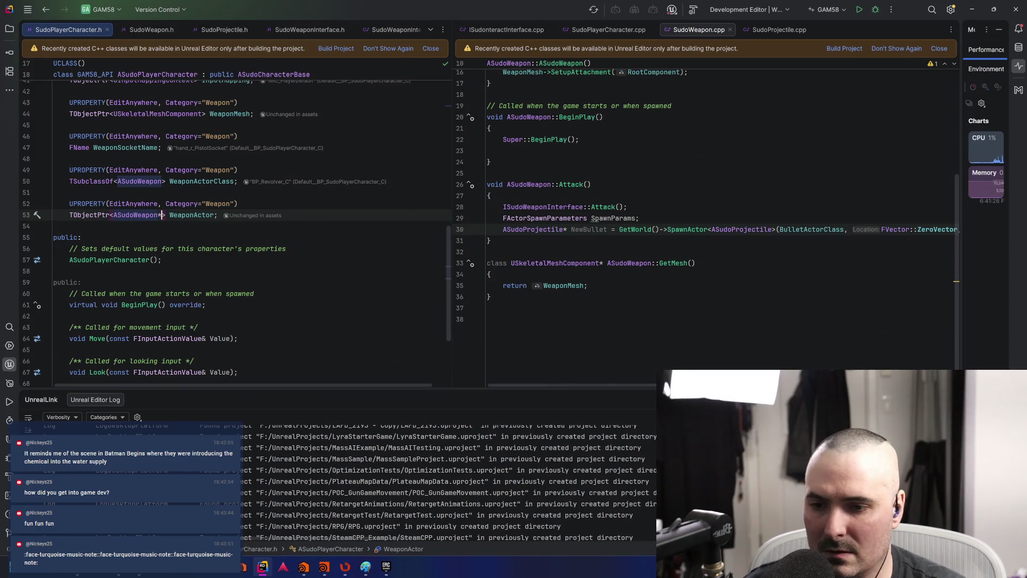
{"action": "key", "text": "Escape"}
{"action": "type", "text": ":q"}
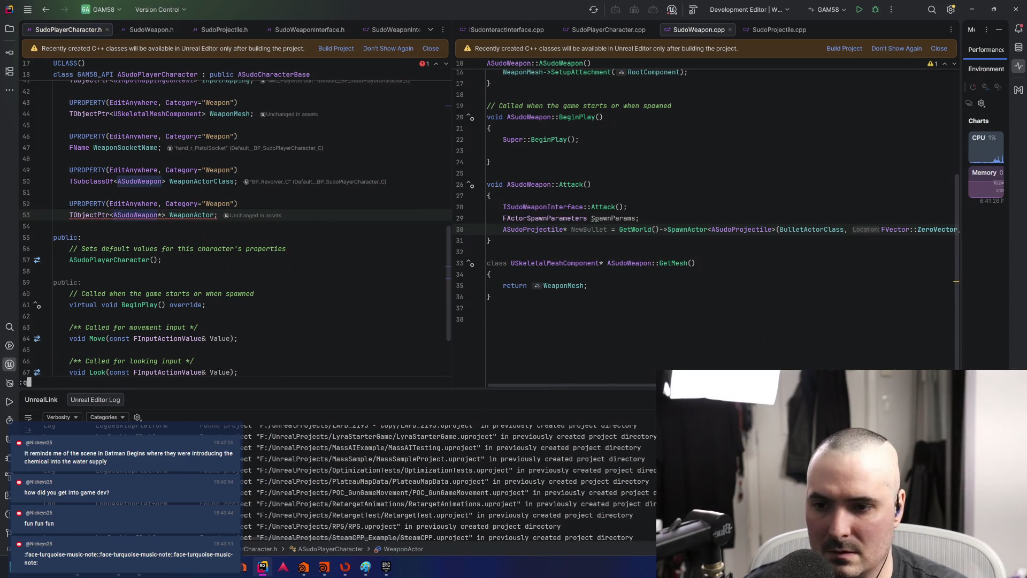
{"action": "key", "text": "Return"}
- Use Vim edits to restore line 53 to 'TObjectPtr<ASudoWeapon> WeaponActor;' without the star
{"action": "key", "text": "b"}
{"action": "key", "text": "d"}
{"action": "key", "text": "w"}
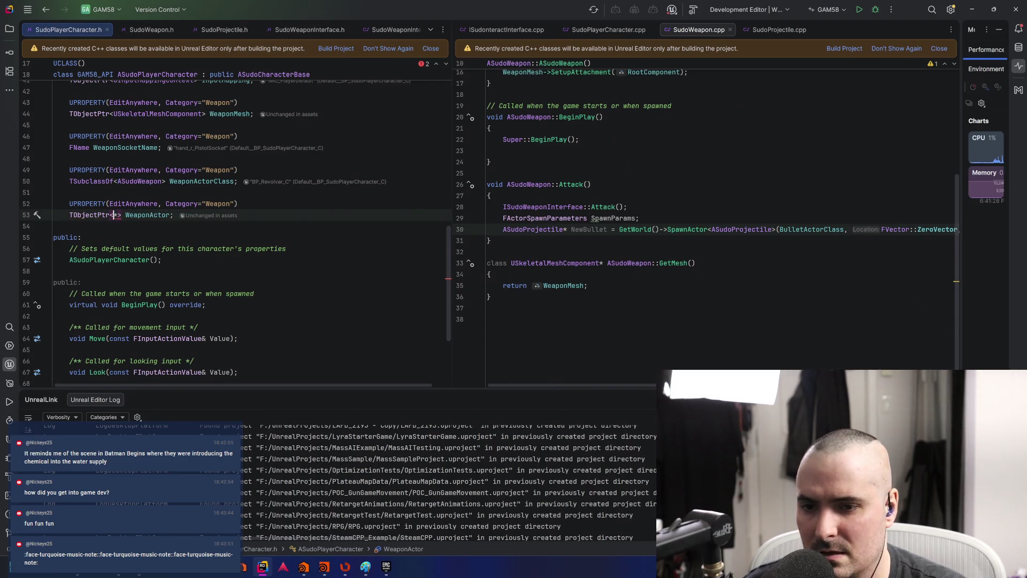
{"action": "key", "text": "P"}
{"action": "type", "text": "ASudoWeapon"}
{"action": "key", "text": "e"}
{"action": "key", "text": "l"}
{"action": "key", "text": "x"}
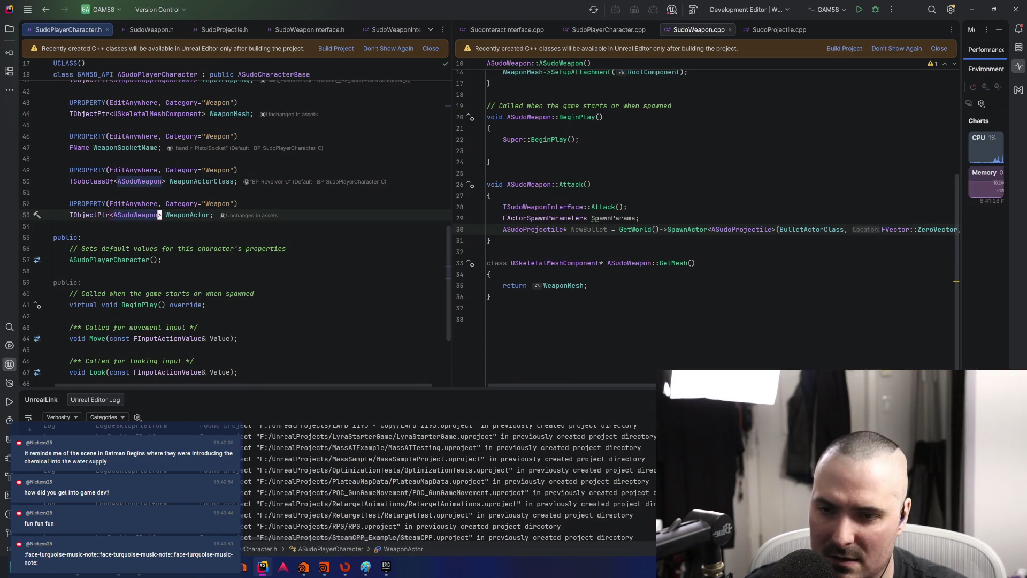
{"action": "key", "text": "dollar"}
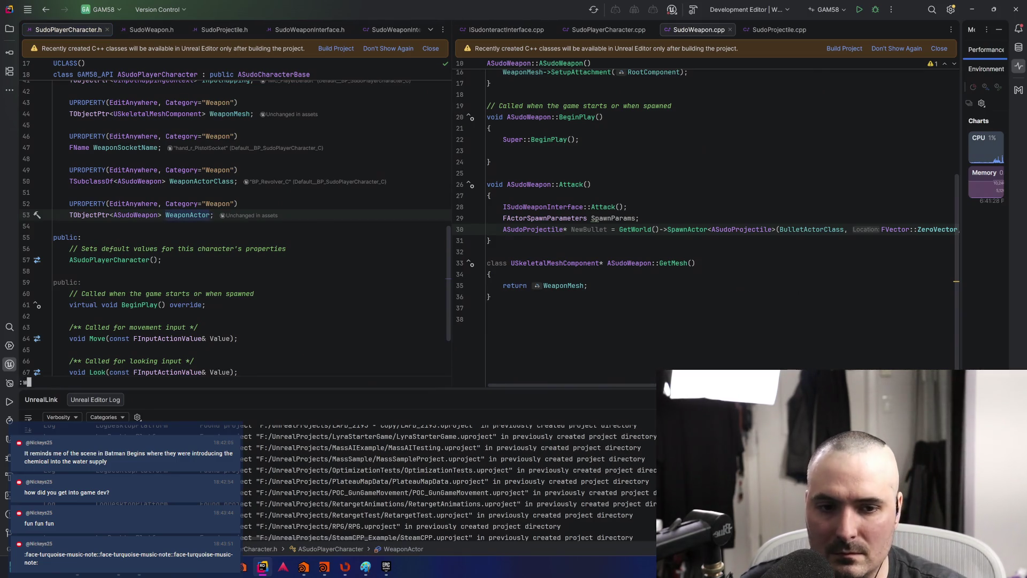
{"action": "left_click", "coordinate": [593, 230]}
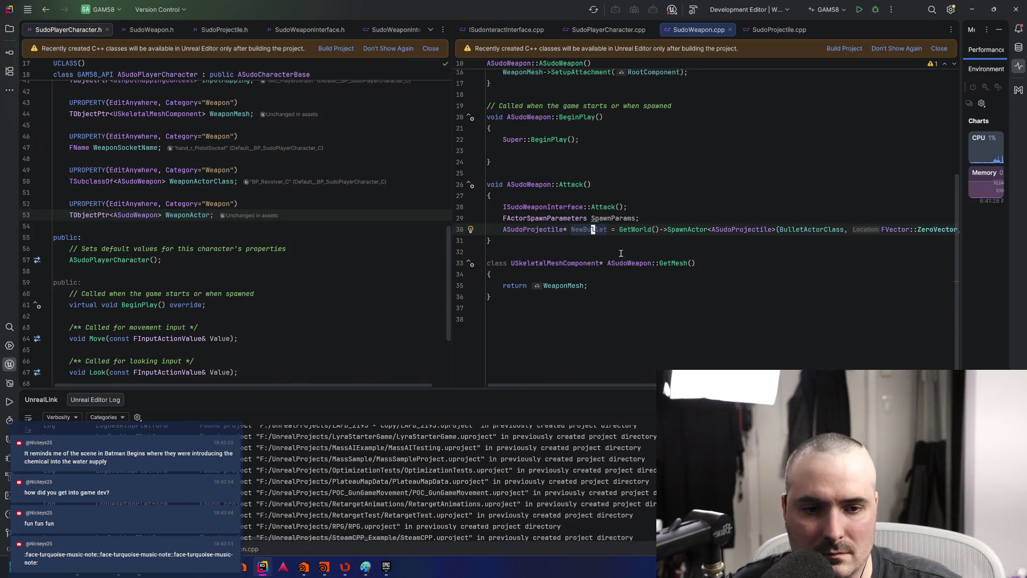
{"action": "type", "text": "o"}
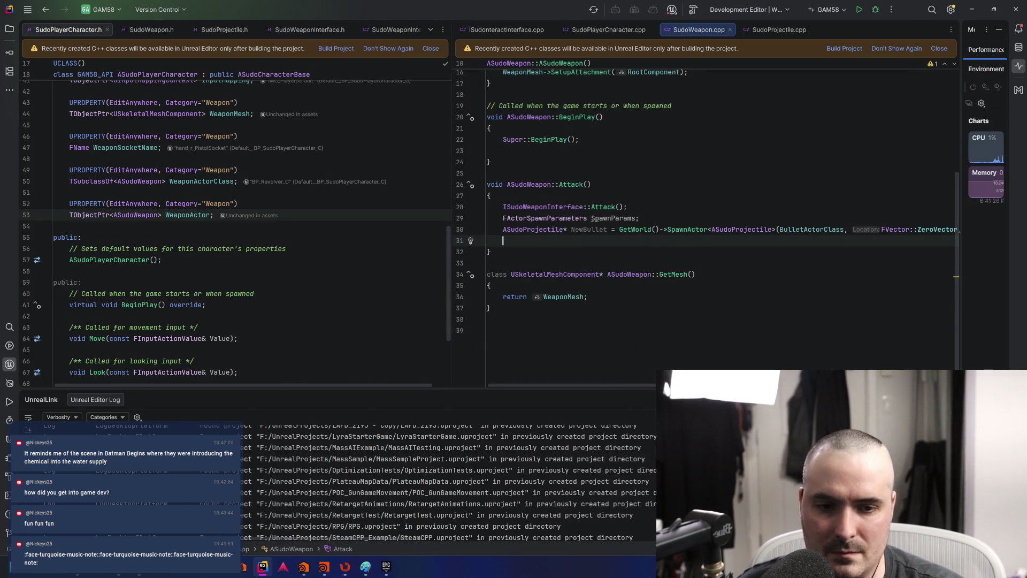
{"action": "type", "text": "NewBullet"}
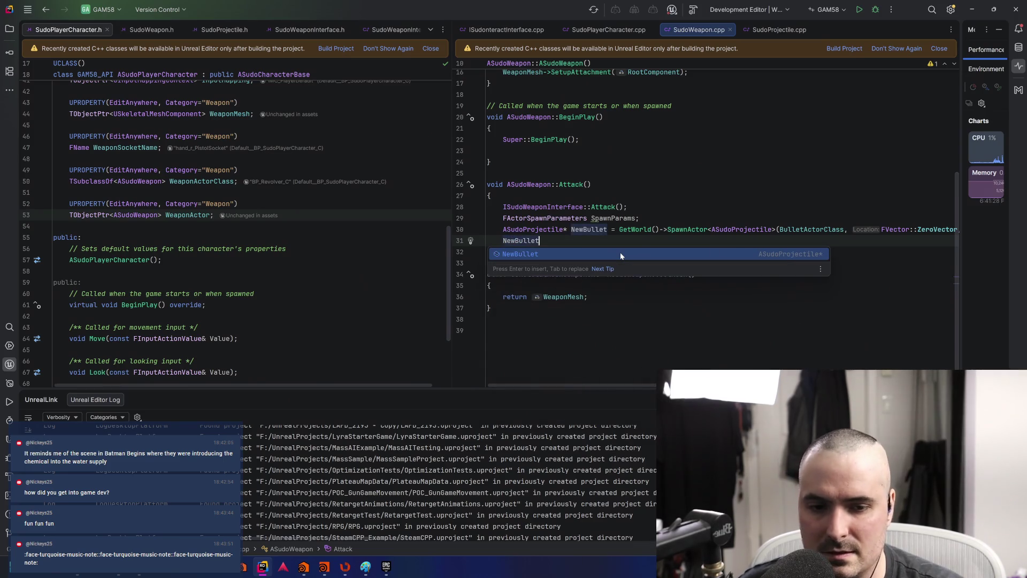
{"action": "type", "text": "->"}
{"action": "key", "text": "Escape"}
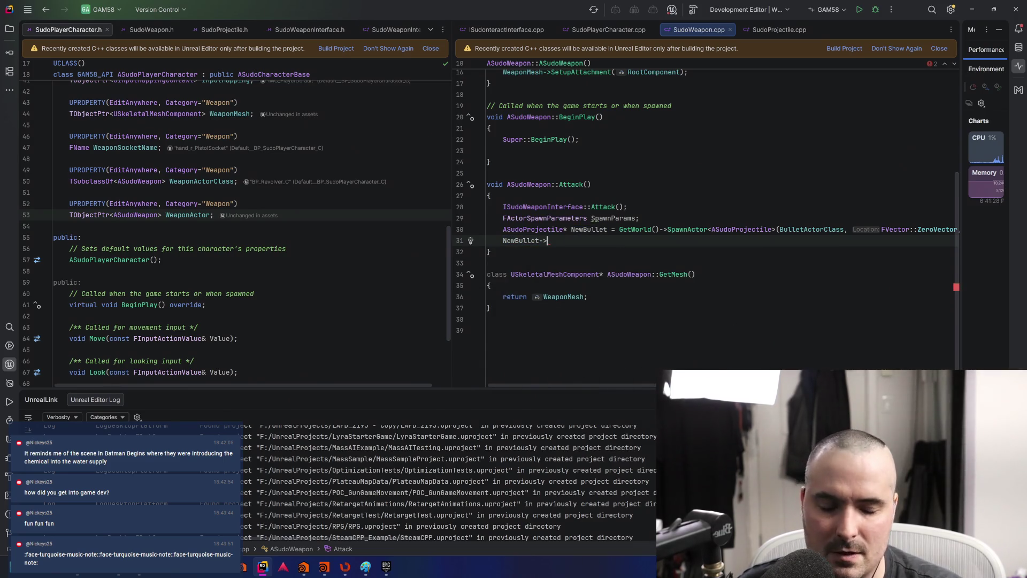
{"action": "type", "text": "SetPa"}
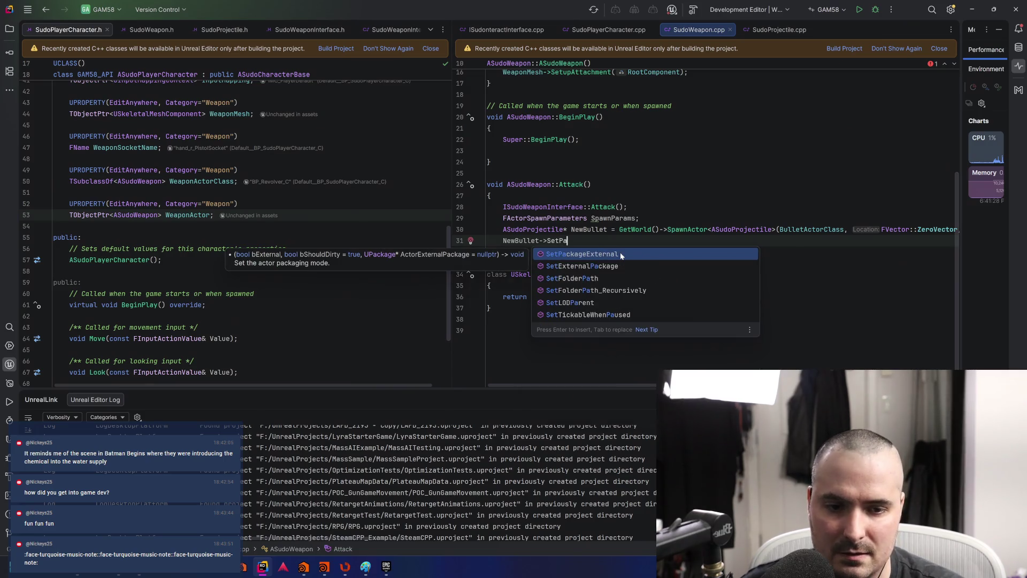
{"action": "key", "text": "Escape"}
{"action": "key", "text": "BackSpace"}
{"action": "key", "text": "BackSpace"}
{"action": "key", "text": "BackSpace"}
{"action": "type", "text": "Set"}
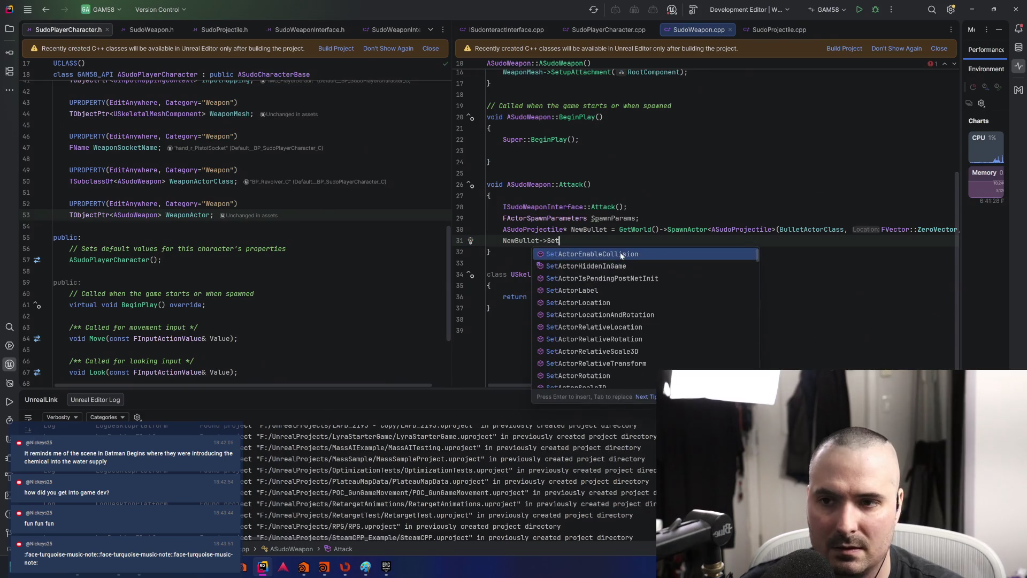
{"action": "type", "text": "Pa"}
{"action": "key", "text": "Escape"}
{"action": "key", "text": "BackSpace"}
{"action": "key", "text": "BackSpace"}
{"action": "key", "text": "BackSpace"}
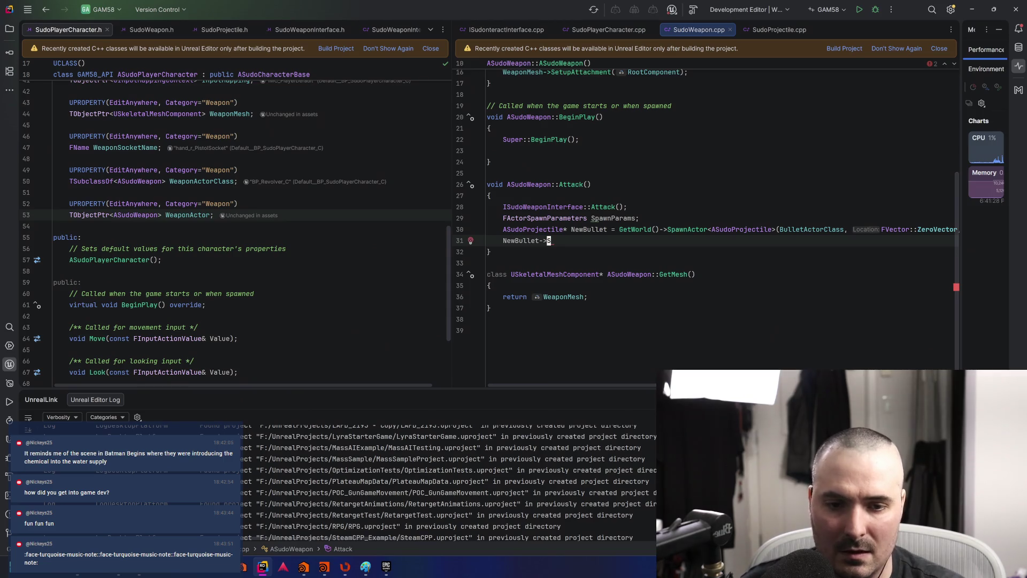
{"action": "key", "text": "ctrl+y"}
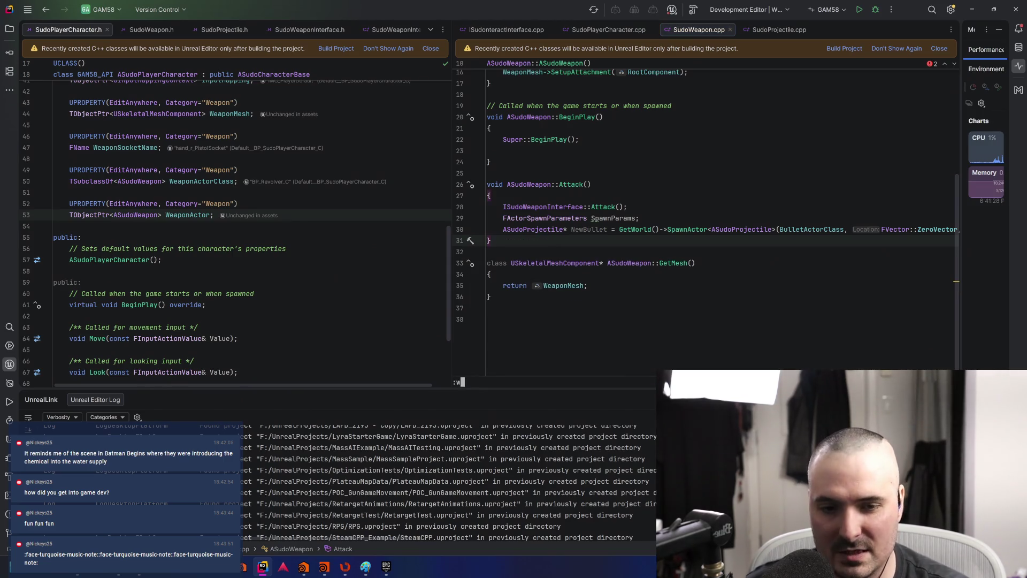